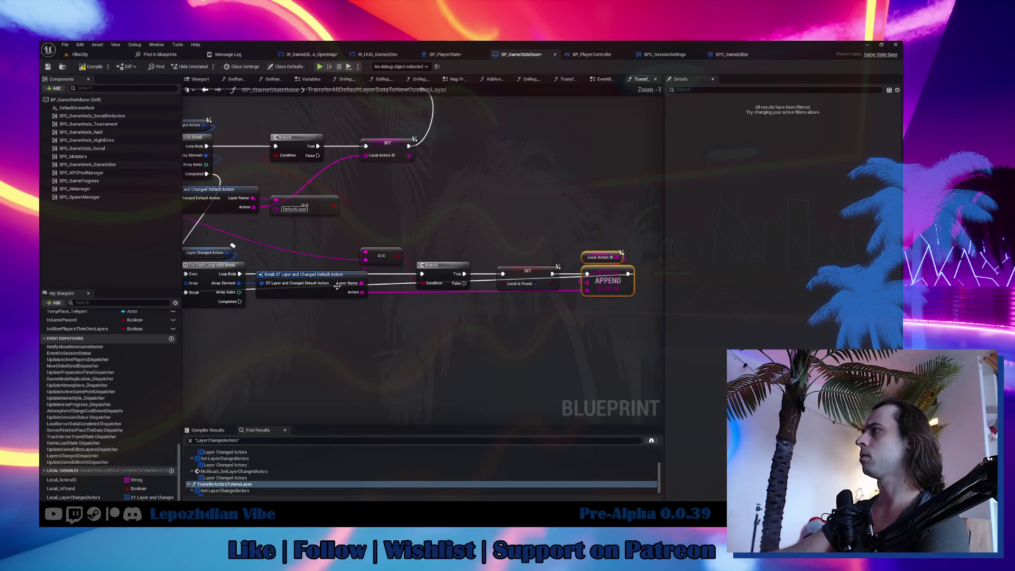
# - Add a Branch after the inner loop's Completed pin, with Local Is Found as its Condition
pyautogui.moveTo(628, 273)
pyautogui.mouseDown()
pyautogui.moveTo(379, 283)
pyautogui.moveTo(318, 257)
pyautogui.moveTo(188, 239)
pyautogui.moveTo(553, 234)
pyautogui.mouseUp()
pyautogui.scroll(-2, 222, 246)
pyautogui.scroll(2, 382, 283)
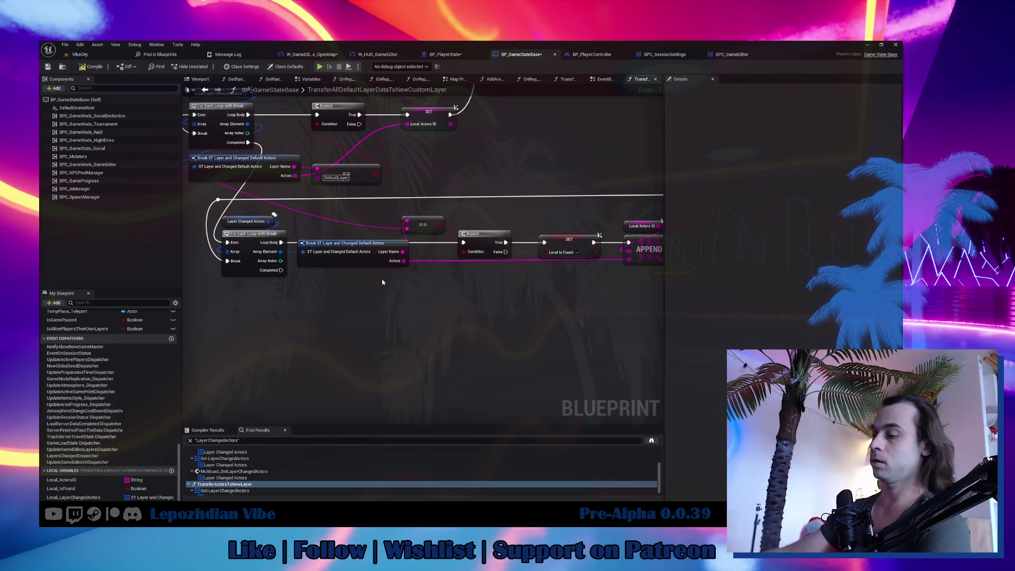
pyautogui.click(311, 295)
pyautogui.moveTo(281, 270); pyautogui.dragTo(335, 328)
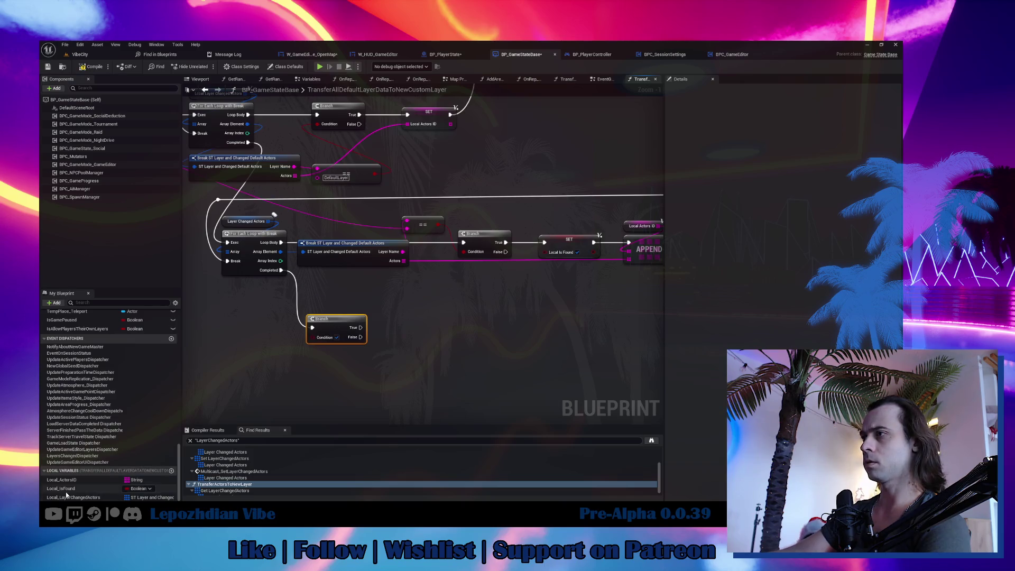
pyautogui.moveTo(63, 488)
pyautogui.mouseDown()
pyautogui.moveTo(256, 369)
pyautogui.moveTo(278, 346)
pyautogui.moveTo(253, 337)
pyautogui.mouseUp()
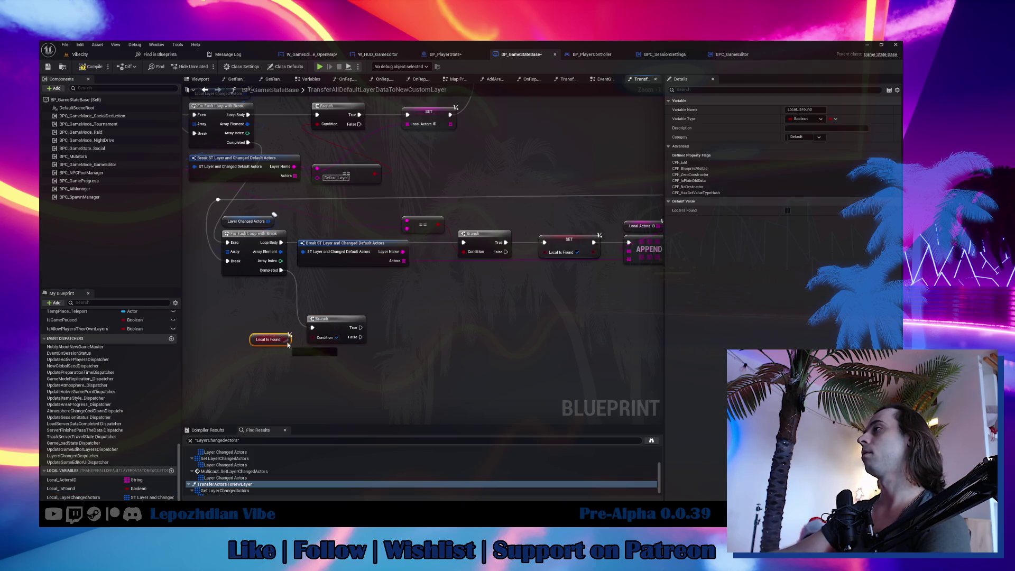
pyautogui.moveTo(319, 342); pyautogui.dragTo(319, 342)
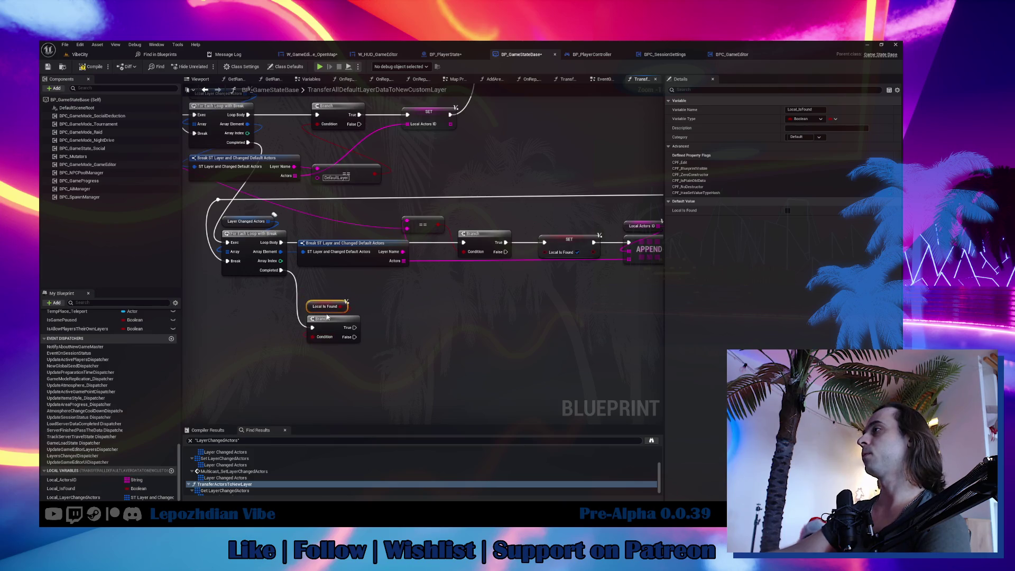
# - Place a Layer Changed Actors getter and add a Set Array Elem node on it
pyautogui.moveTo(370, 264); pyautogui.dragTo(341, 254)
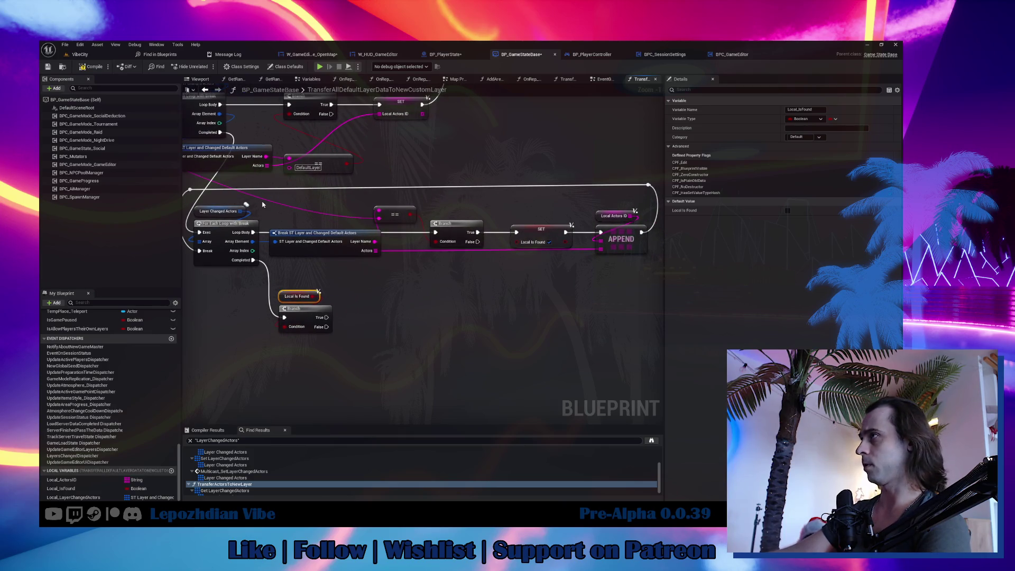
pyautogui.click(218, 211)
pyautogui.moveTo(422, 299); pyautogui.dragTo(429, 295)
pyautogui.write('set arr')
pyautogui.click(485, 344)
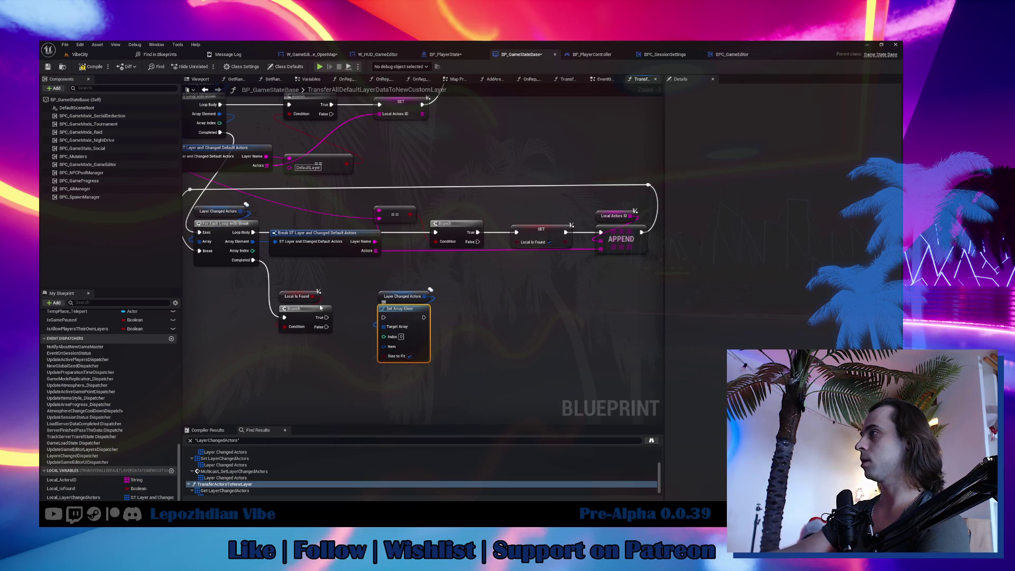
# - Drive Set Array Elem from the loop's Array Index and the Branch True path
pyautogui.moveTo(257, 254); pyautogui.dragTo(384, 337)
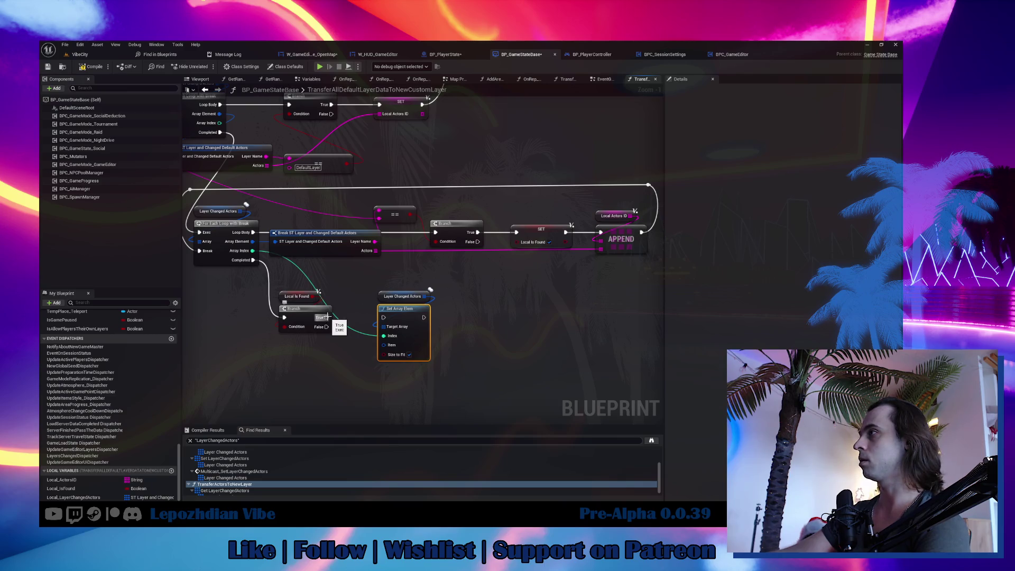
pyautogui.moveTo(328, 317)
pyautogui.mouseDown()
pyautogui.moveTo(501, 327)
pyautogui.moveTo(407, 360)
pyautogui.mouseUp()
pyautogui.keyDown('ctrl'); pyautogui.click(402, 296); pyautogui.keyUp('ctrl')
# - Build a Make ST Layer item from Layer Name and Local Actors ID
pyautogui.scroll(-10, 462, 449)
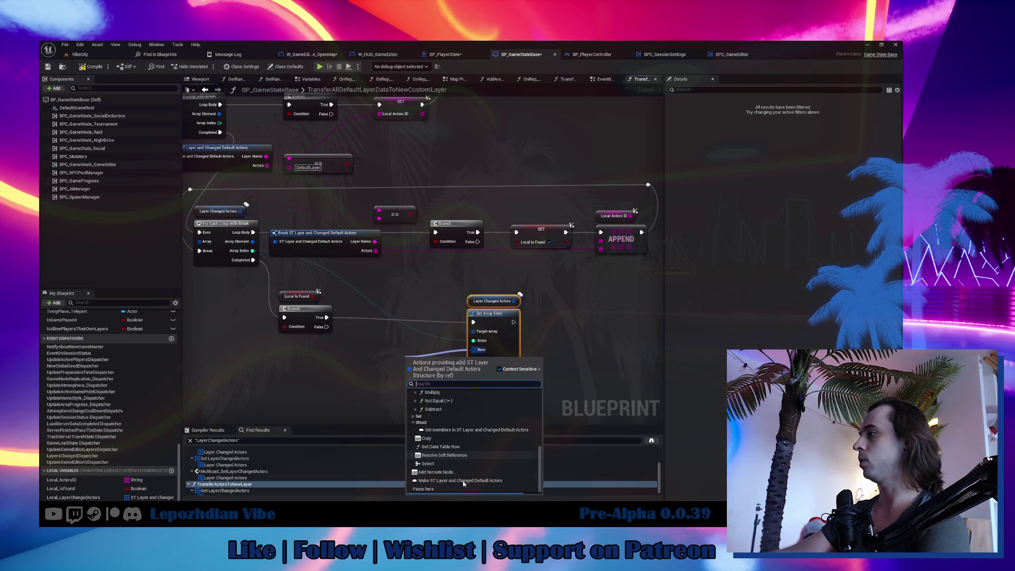
pyautogui.click(466, 482)
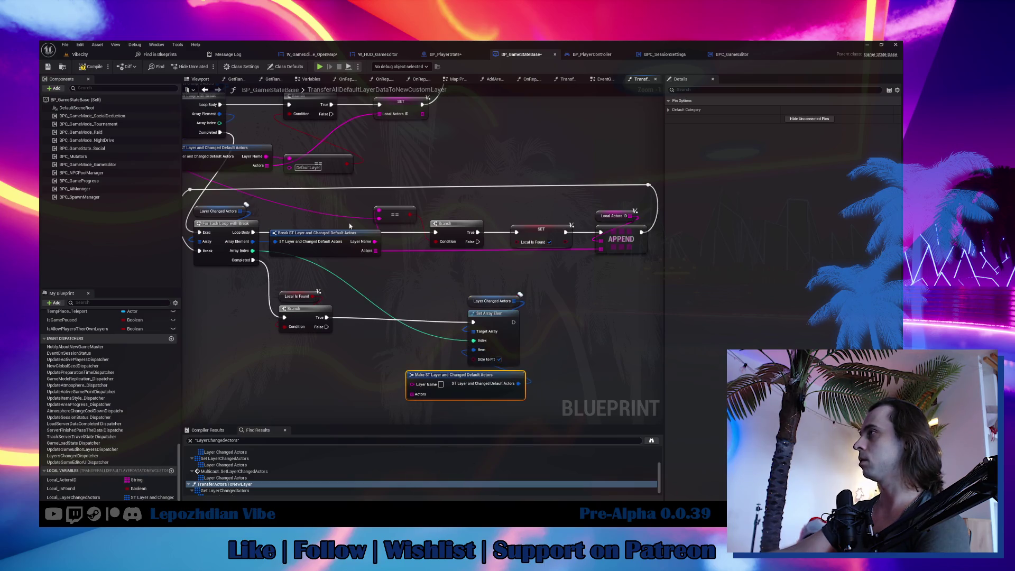
pyautogui.moveTo(374, 241)
pyautogui.mouseDown()
pyautogui.moveTo(406, 378)
pyautogui.moveTo(418, 388)
pyautogui.mouseUp()
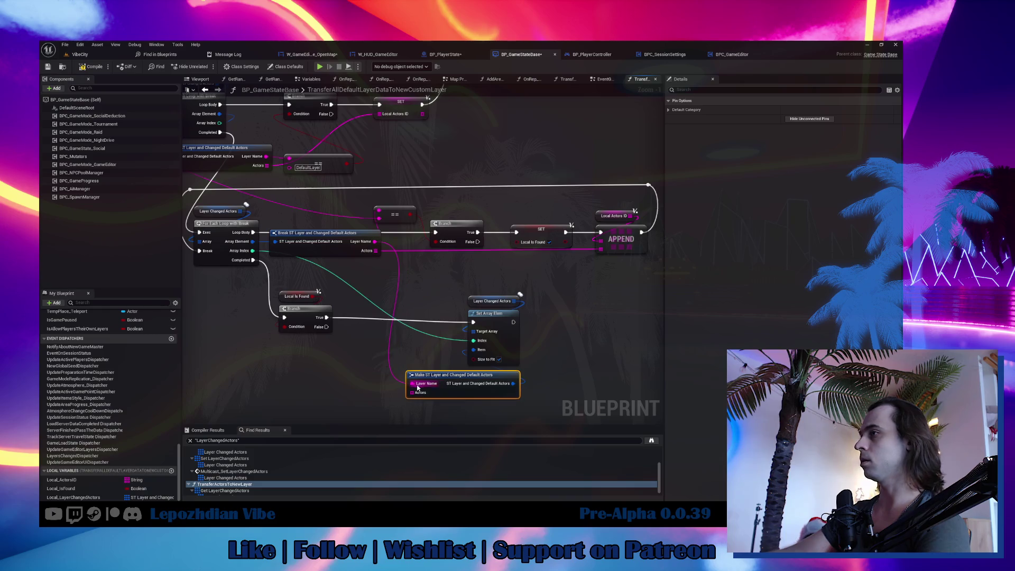
pyautogui.click(61, 480)
pyautogui.moveTo(61, 479)
pyautogui.mouseDown()
pyautogui.moveTo(400, 390)
pyautogui.moveTo(400, 364)
pyautogui.mouseUp()
pyautogui.click(391, 397)
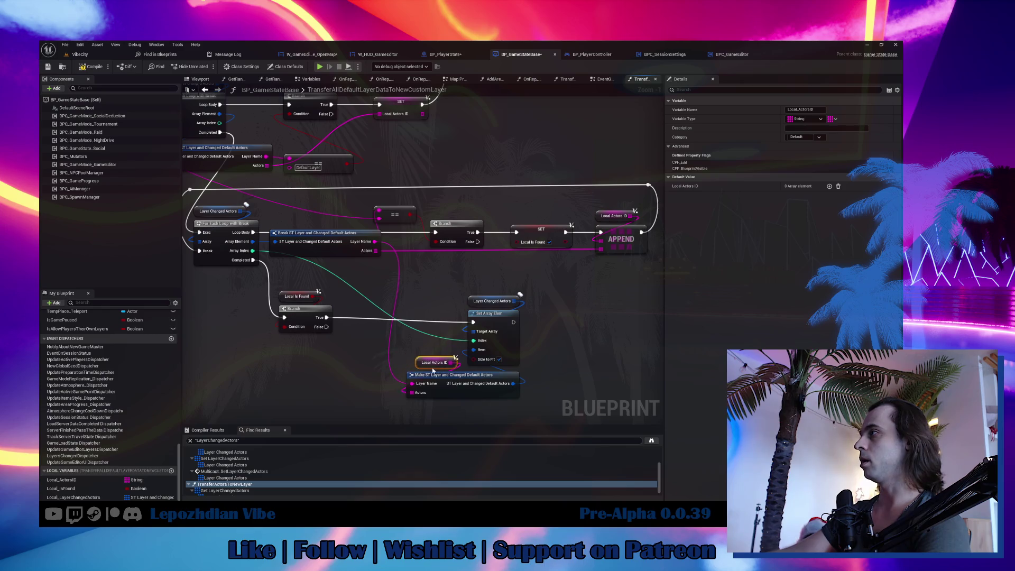
pyautogui.moveTo(416, 274); pyautogui.dragTo(527, 400)
pyautogui.moveTo(504, 328); pyautogui.dragTo(509, 324)
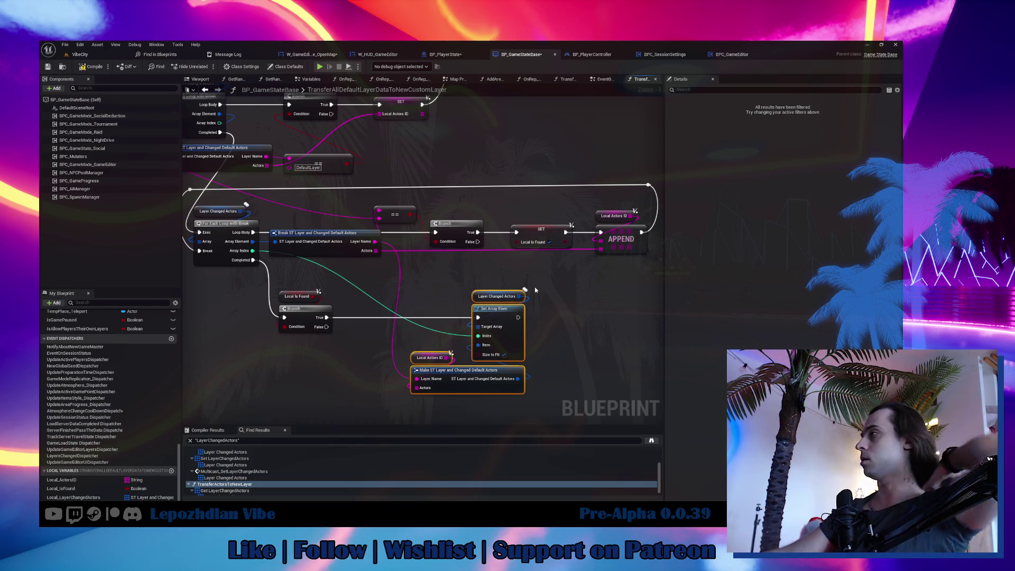
# - Search the blueprint's actions for 'server LayerChangedActors'
pyautogui.moveTo(535, 287); pyautogui.dragTo(517, 302)
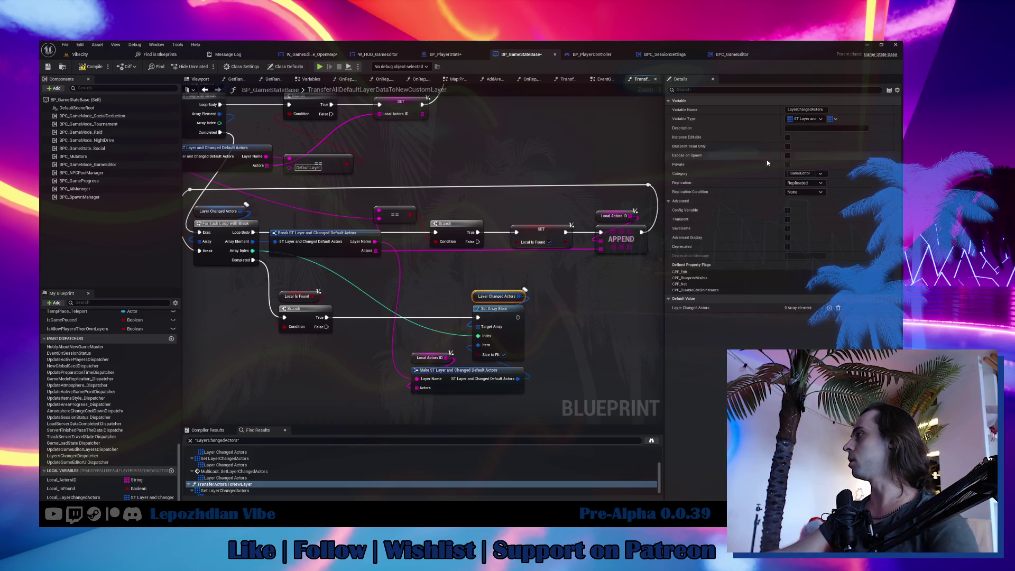
pyautogui.click(798, 110)
pyautogui.click(600, 340)
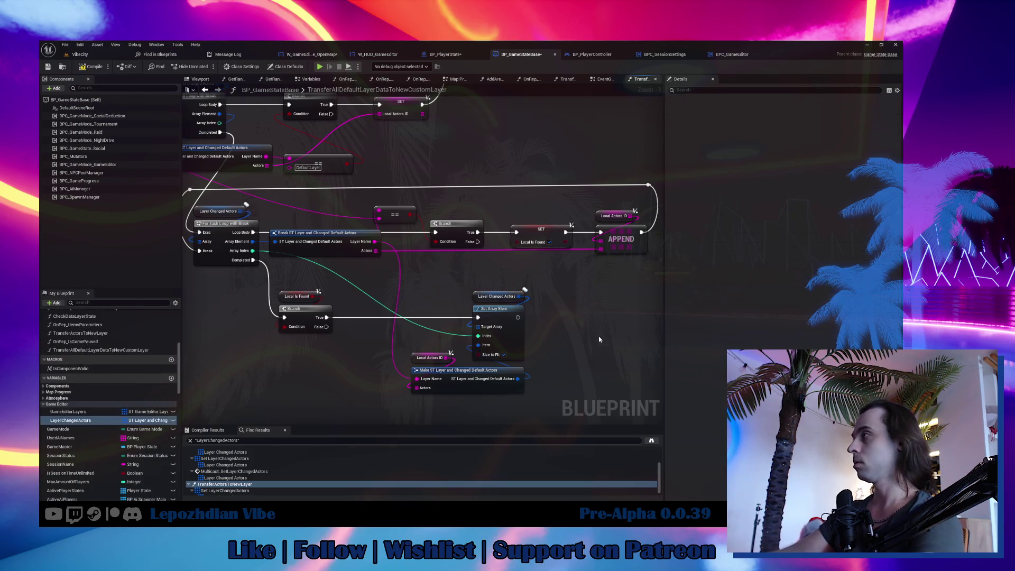
pyautogui.rightClick(600, 340)
pyautogui.write('server LayerChangedActors')
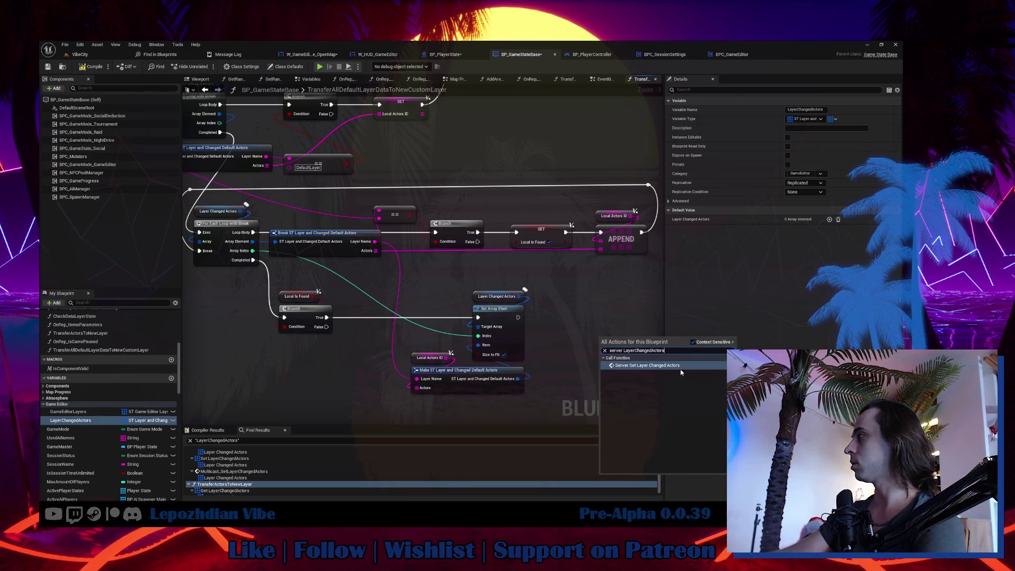
# - Call Server Set Layer Changed Actors right after Set Array Elem
pyautogui.click(680, 367)
pyautogui.moveTo(519, 318)
pyautogui.mouseDown()
pyautogui.moveTo(602, 356)
pyautogui.moveTo(622, 284)
pyautogui.moveTo(629, 292)
pyautogui.mouseUp()
pyautogui.hotkey('ctrl', 'c')
pyautogui.hotkey('ctrl', 'v')
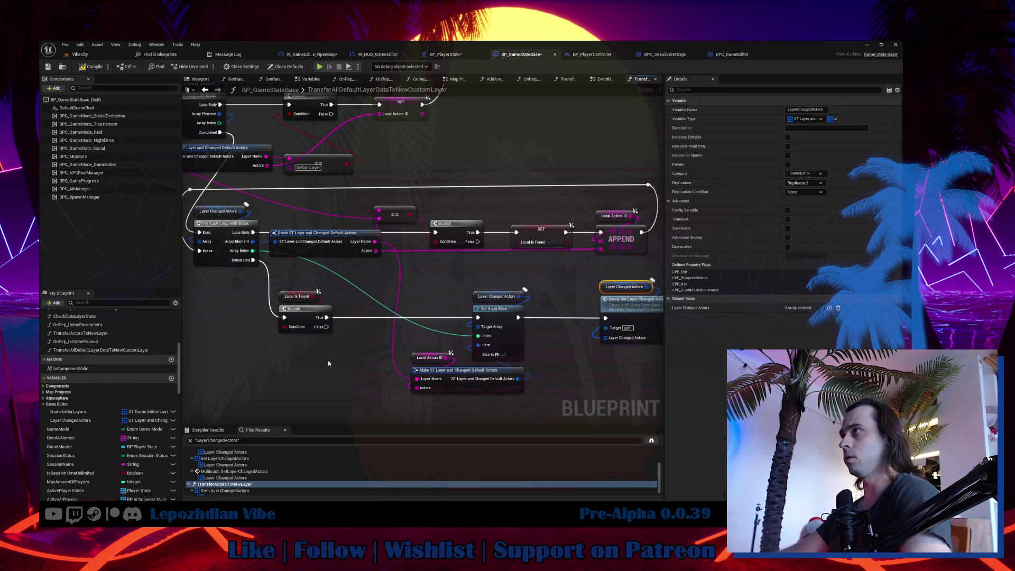
# - Add an ADD on Layer Changed Actors that runs on the Branch False path
pyautogui.moveTo(328, 360); pyautogui.dragTo(426, 382)
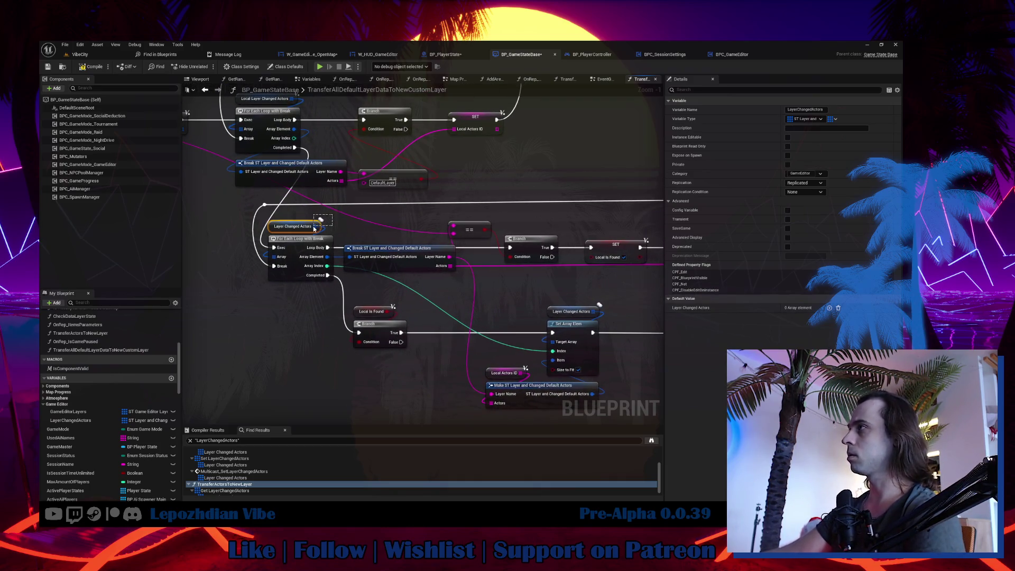
pyautogui.moveTo(314, 229); pyautogui.dragTo(322, 155)
pyautogui.hotkey('ctrl', 'c')
pyautogui.hotkey('ctrl', 'v')
pyautogui.scroll(1, 351, 360)
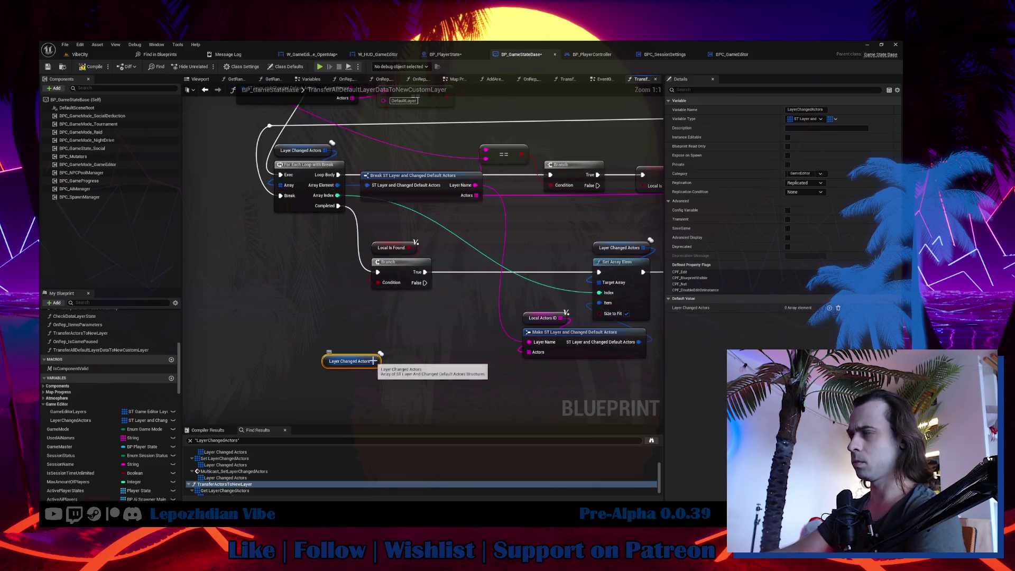
pyautogui.moveTo(374, 361)
pyautogui.mouseDown()
pyautogui.moveTo(400, 367)
pyautogui.moveTo(346, 394)
pyautogui.mouseUp()
pyautogui.write('add')
pyautogui.press('Return')
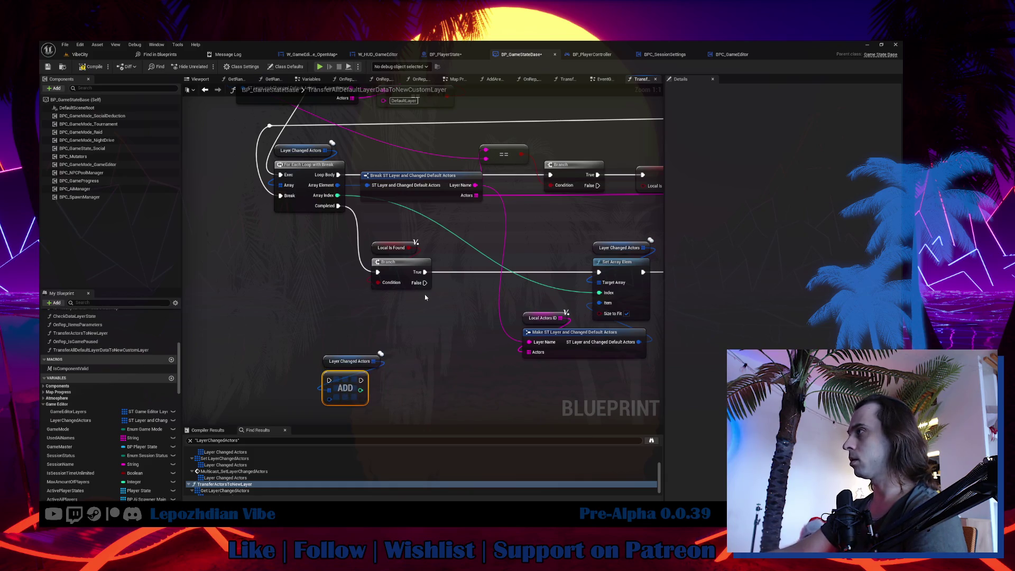
pyautogui.moveTo(425, 283)
pyautogui.mouseDown()
pyautogui.moveTo(381, 357)
pyautogui.moveTo(329, 380)
pyautogui.moveTo(441, 378)
pyautogui.moveTo(350, 391)
pyautogui.mouseUp()
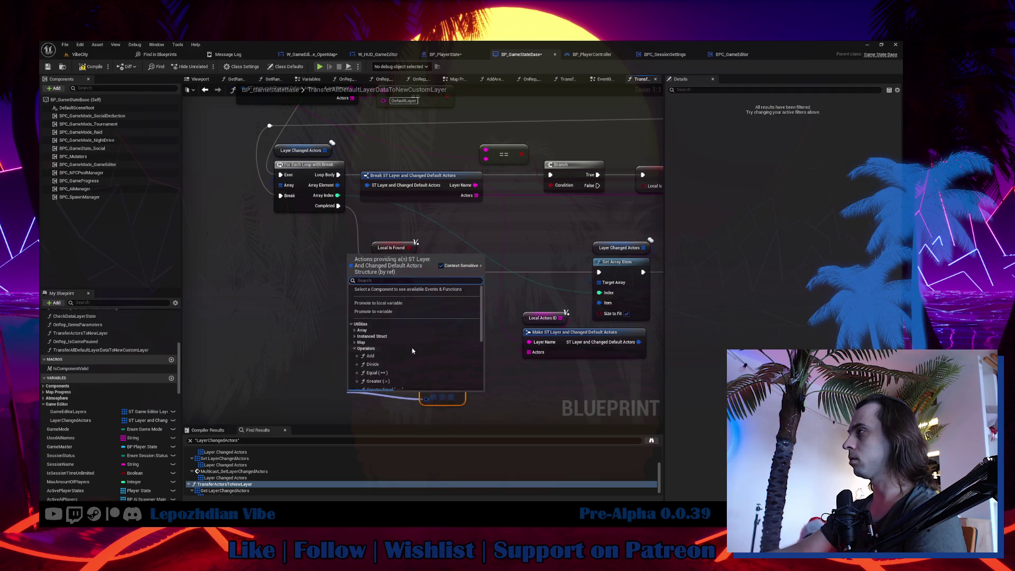
# - Feed the ADD a Make ST Layer struct built from New Layer Name and Local_ActorsID
pyautogui.scroll(-10, 407, 385)
pyautogui.click(402, 379)
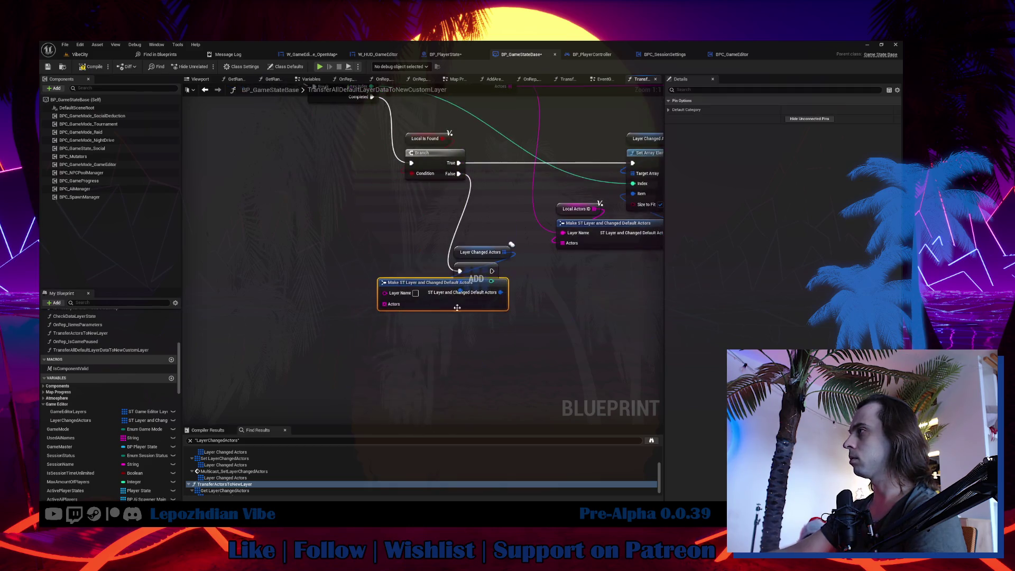
pyautogui.moveTo(478, 308); pyautogui.dragTo(457, 331)
pyautogui.scroll(-3, 457, 331)
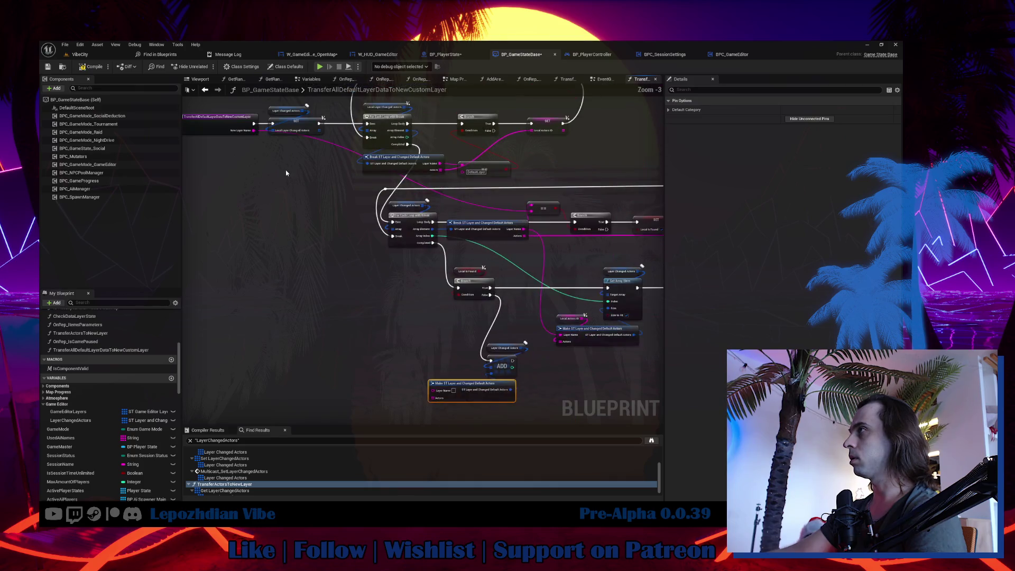
pyautogui.moveTo(250, 121); pyautogui.dragTo(433, 380)
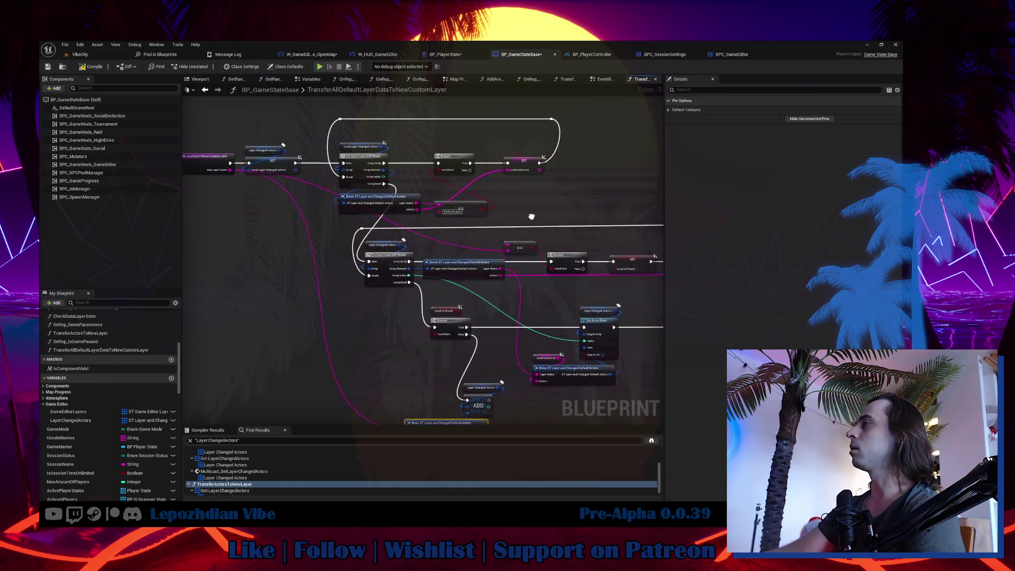
pyautogui.click(517, 154)
pyautogui.scroll(-7, 95, 465)
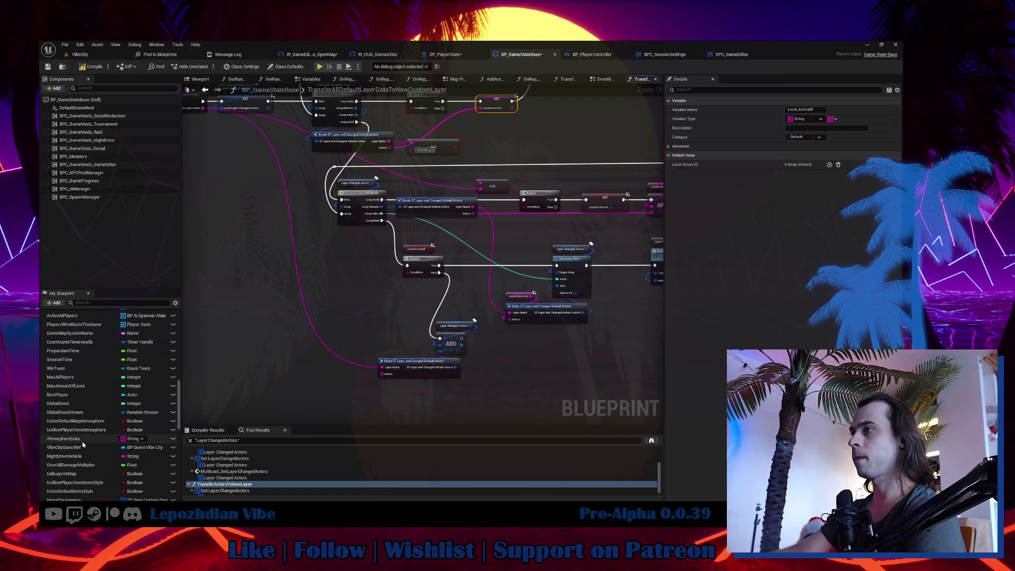
pyautogui.scroll(-10, 87, 465)
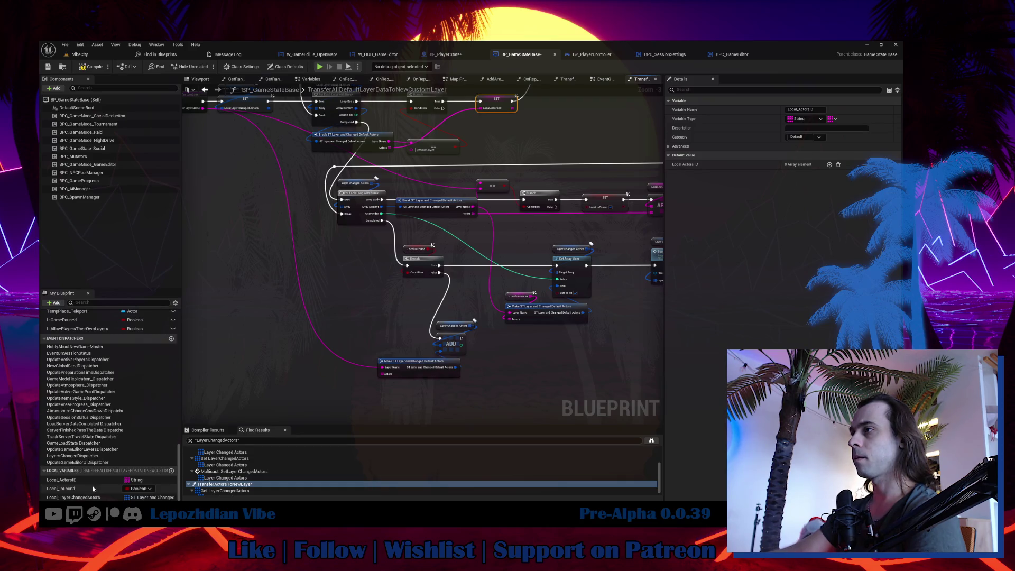
pyautogui.click(74, 480)
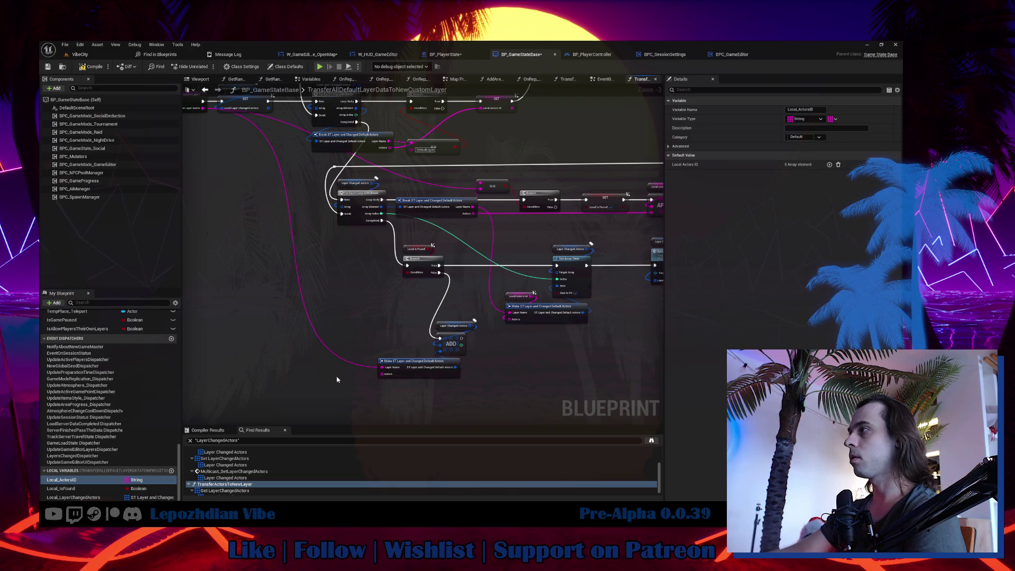
pyautogui.scroll(3, 338, 375)
pyautogui.moveTo(337, 379)
pyautogui.mouseDown()
pyautogui.moveTo(307, 363)
pyautogui.moveTo(320, 359)
pyautogui.moveTo(312, 373)
pyautogui.moveTo(533, 282)
pyautogui.mouseUp()
# - Call Server Set Layer Changed Actors after the ADD as well
pyautogui.moveTo(512, 332)
pyautogui.mouseDown()
pyautogui.moveTo(373, 308)
pyautogui.moveTo(410, 335)
pyautogui.moveTo(476, 349)
pyautogui.moveTo(561, 244)
pyautogui.moveTo(632, 264)
pyautogui.mouseUp()
pyautogui.scroll(-3, 455, 343)
pyautogui.moveTo(591, 247); pyautogui.dragTo(634, 348)
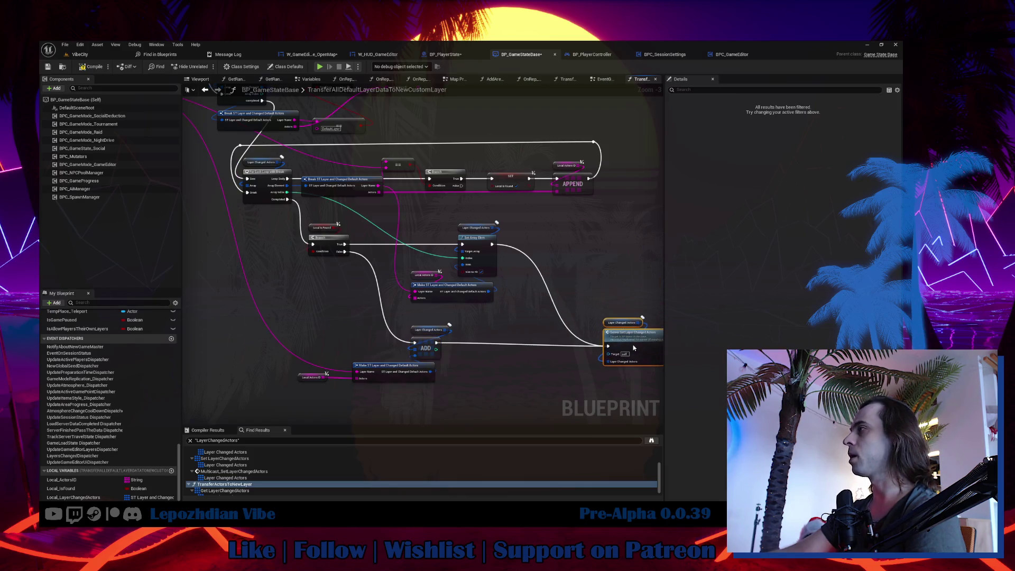
pyautogui.moveTo(531, 331); pyautogui.dragTo(538, 331)
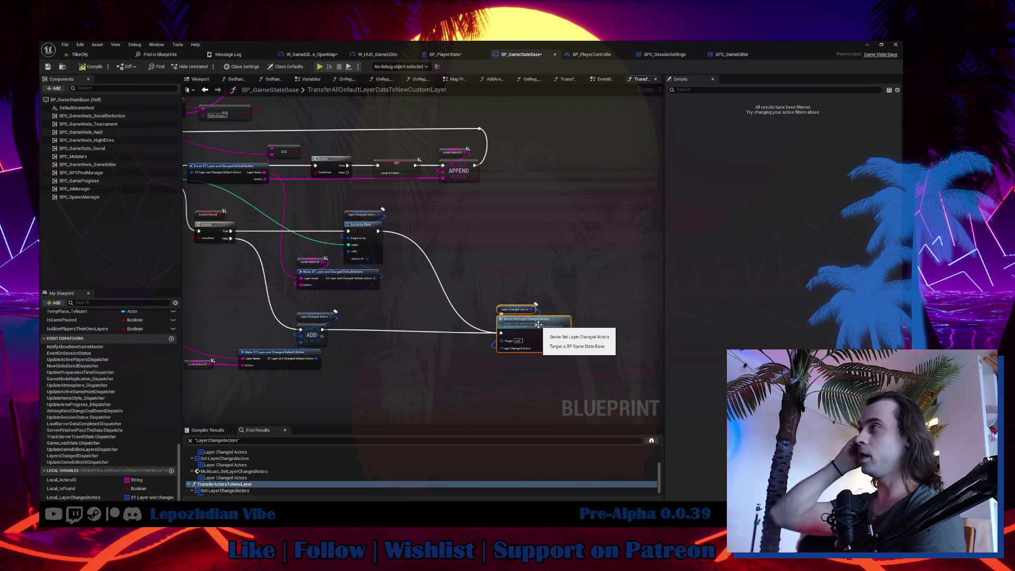
pyautogui.scroll(3, 455, 172)
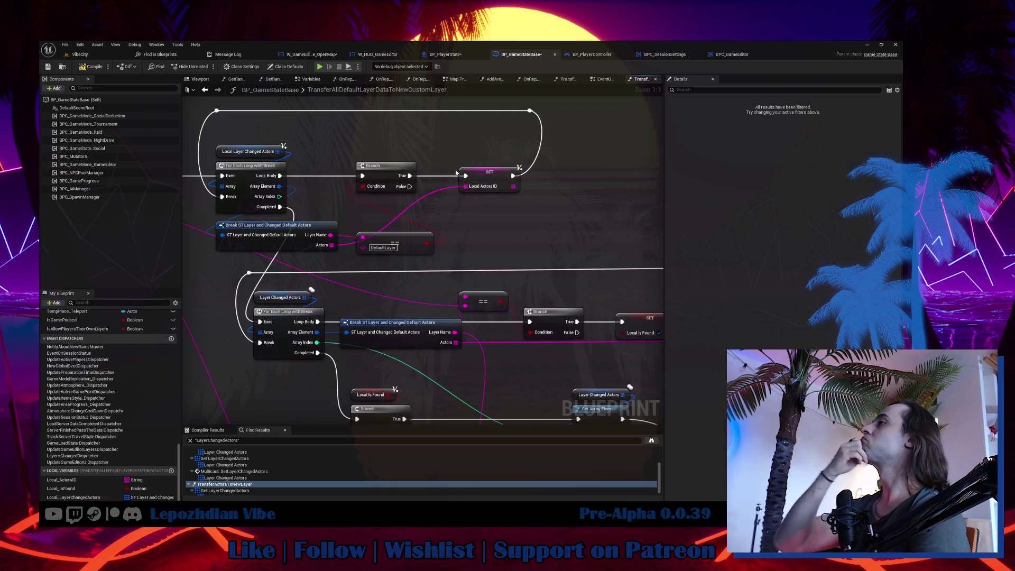
pyautogui.moveTo(373, 205); pyautogui.dragTo(383, 233)
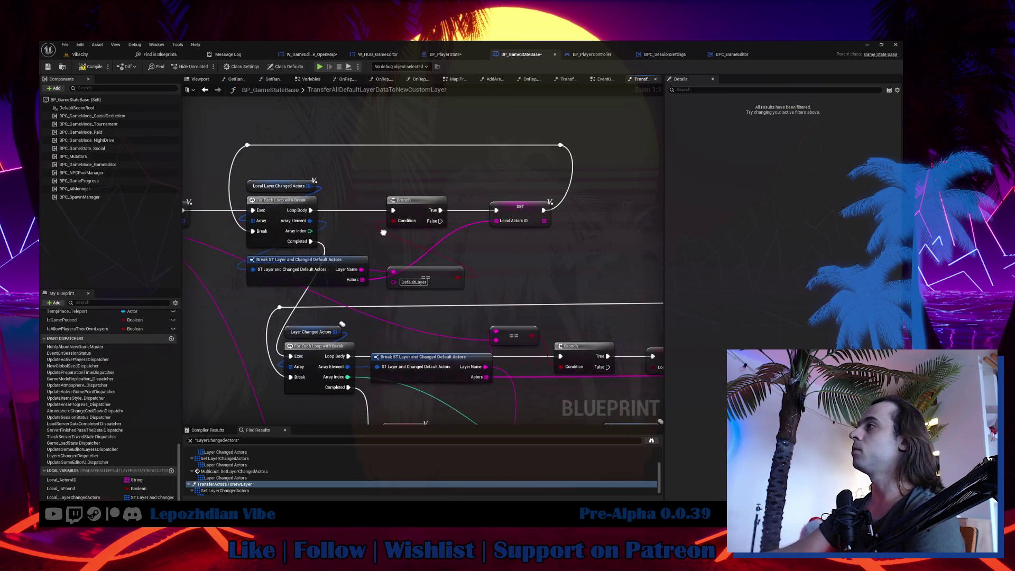
pyautogui.moveTo(312, 231)
pyautogui.mouseDown()
pyautogui.moveTo(465, 265)
pyautogui.moveTo(491, 253)
pyautogui.mouseUp()
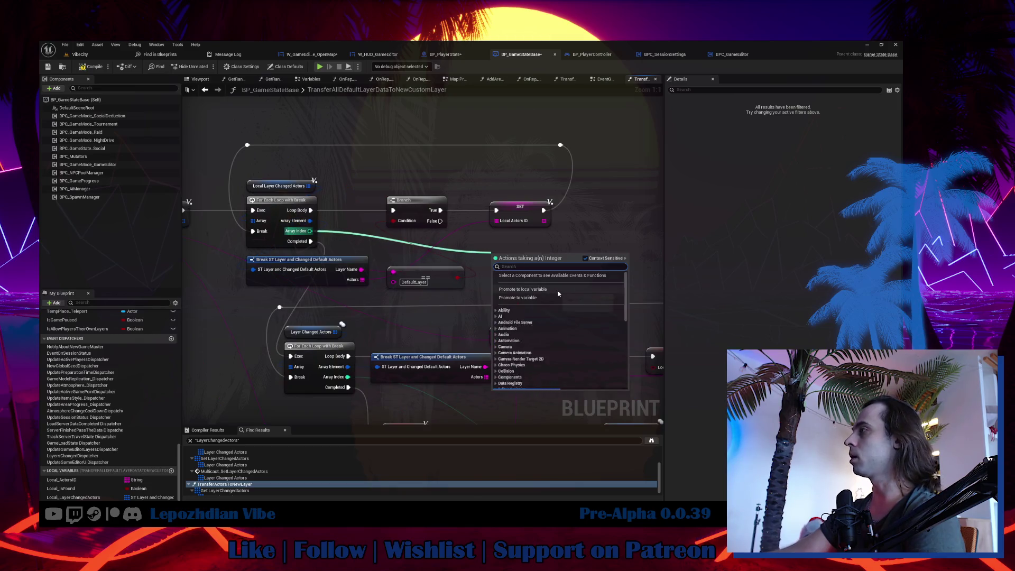
# - Store the outer loop's Array Index in Local_DefaultLayerIndex on the Branch True path
pyautogui.click(558, 294)
pyautogui.write('Local_DefaultLayerIndex')
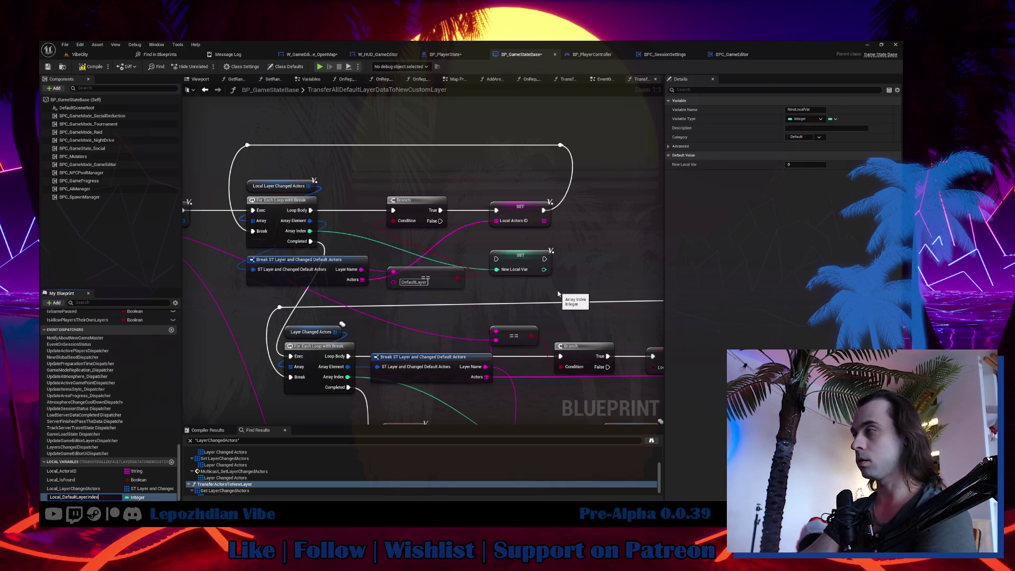
pyautogui.press('Return')
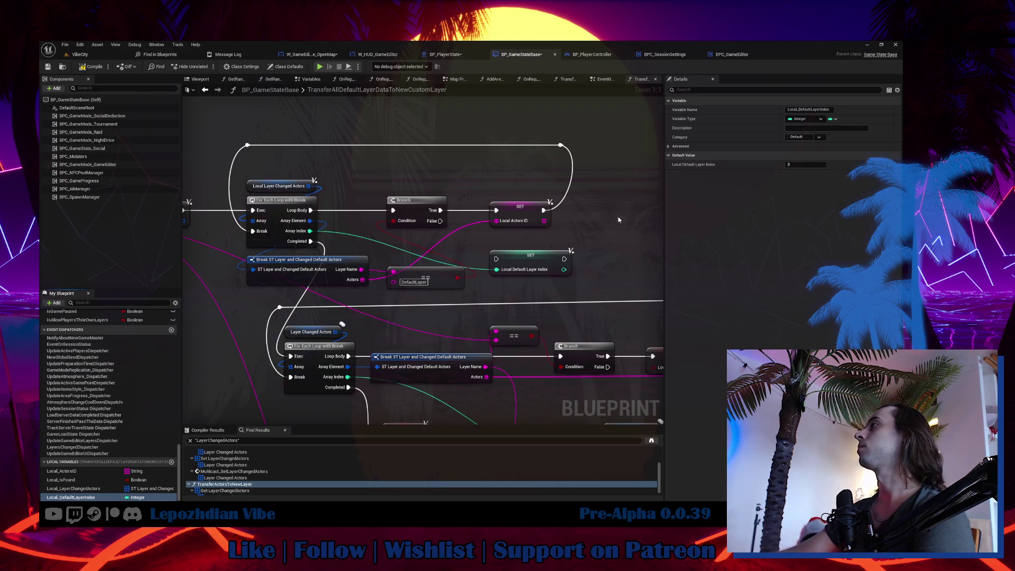
pyautogui.moveTo(619, 220); pyautogui.dragTo(529, 140)
pyautogui.moveTo(529, 215); pyautogui.dragTo(609, 215)
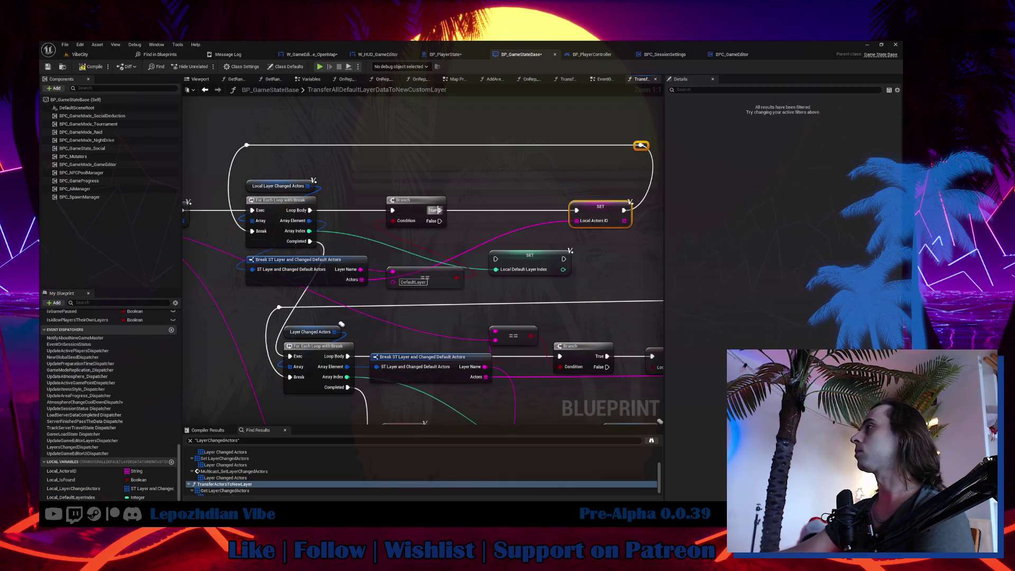
pyautogui.moveTo(438, 210)
pyautogui.mouseDown()
pyautogui.moveTo(496, 259)
pyautogui.moveTo(518, 235)
pyautogui.moveTo(492, 186)
pyautogui.moveTo(351, 153)
pyautogui.mouseUp()
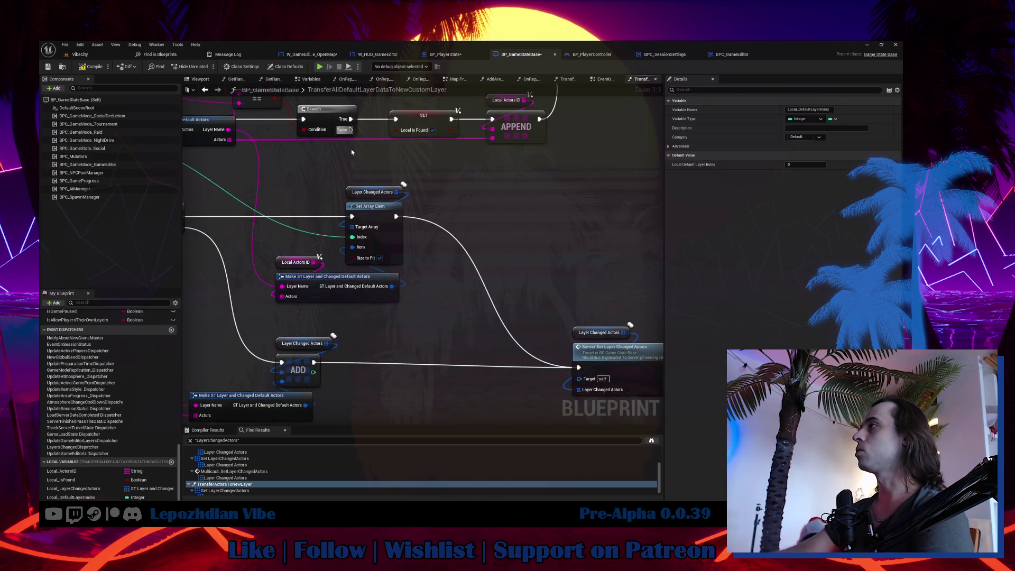
# - Add a GET on Layer Changed Actors indexed by Local Default Layer Index
pyautogui.hotkey('ctrl', 'c')
pyautogui.hotkey('ctrl', 'v')
pyautogui.moveTo(510, 241)
pyautogui.mouseDown()
pyautogui.moveTo(527, 245)
pyautogui.moveTo(499, 269)
pyautogui.mouseUp()
pyautogui.write('get')
pyautogui.click(576, 306)
pyautogui.moveTo(69, 497)
pyautogui.mouseDown()
pyautogui.moveTo(211, 433)
pyautogui.moveTo(427, 307)
pyautogui.mouseUp()
pyautogui.click(449, 313)
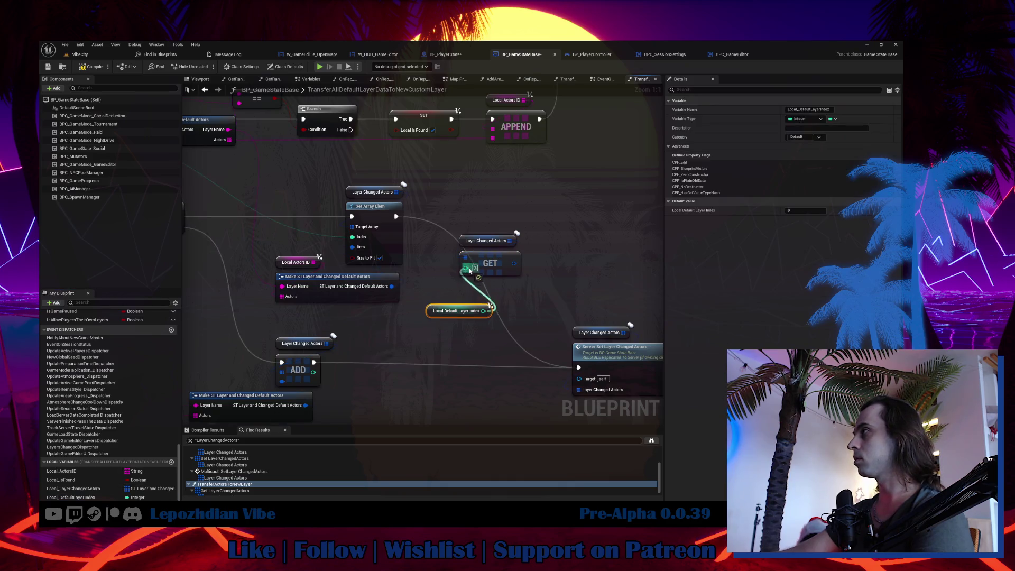
pyautogui.moveTo(511, 240)
pyautogui.mouseDown()
pyautogui.moveTo(546, 246)
pyautogui.moveTo(475, 276)
pyautogui.moveTo(550, 243)
pyautogui.mouseUp()
# - Add a Set Array Elem on Layer Changed Actors indexed by Local Default Layer Index
pyautogui.write('set array')
pyautogui.press('Return')
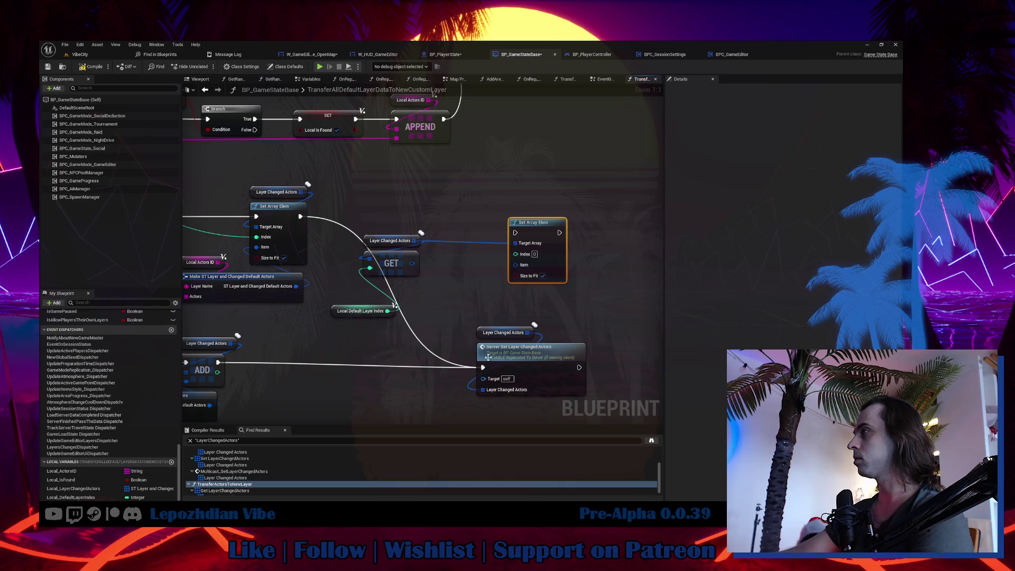
pyautogui.moveTo(516, 255)
pyautogui.mouseDown()
pyautogui.moveTo(454, 299)
pyautogui.moveTo(391, 316)
pyautogui.moveTo(371, 304)
pyautogui.moveTo(379, 295)
pyautogui.mouseUp()
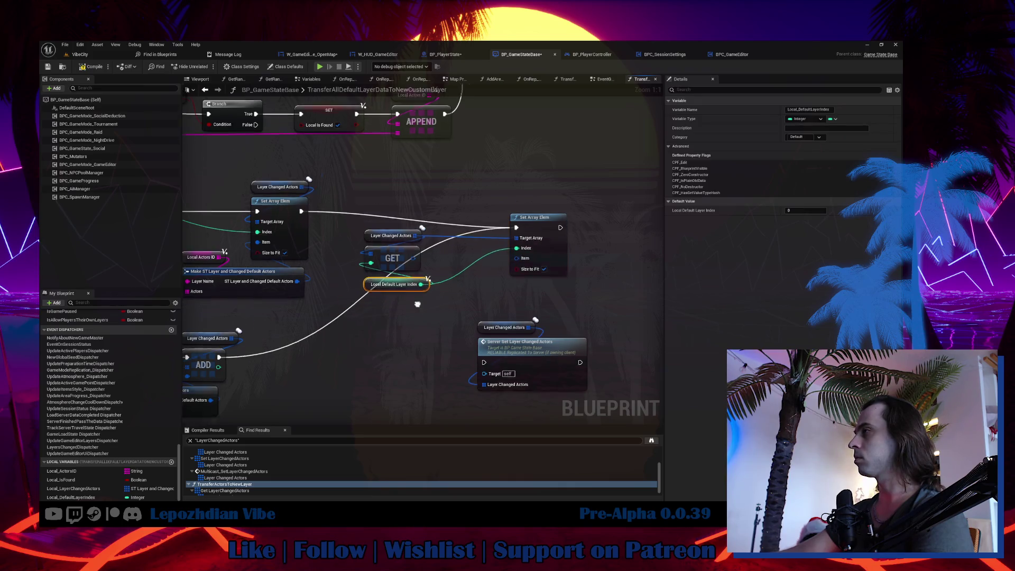
pyautogui.moveTo(533, 311); pyautogui.dragTo(567, 147)
# - Add a CLEAR on Local Actors ID and route execution through it
pyautogui.click(564, 139)
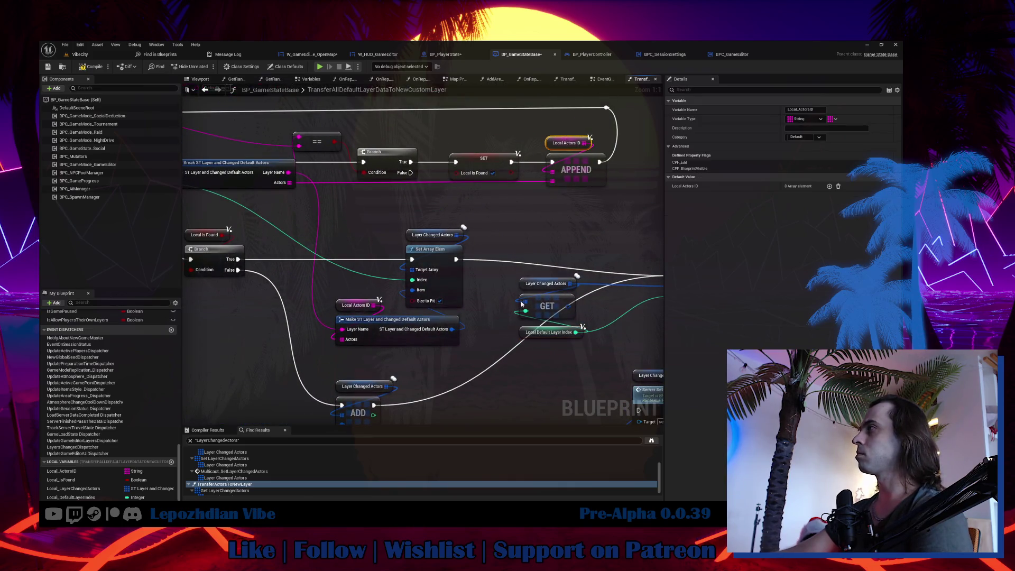
pyautogui.moveTo(440, 383); pyautogui.dragTo(371, 284)
pyautogui.moveTo(432, 320); pyautogui.dragTo(446, 324)
pyautogui.write('clear')
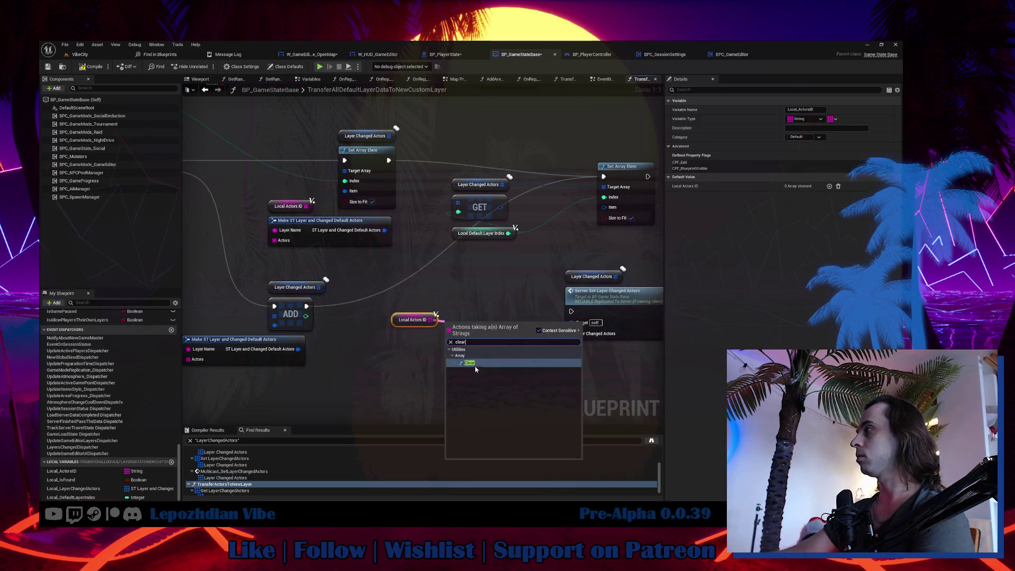
pyautogui.click(475, 365)
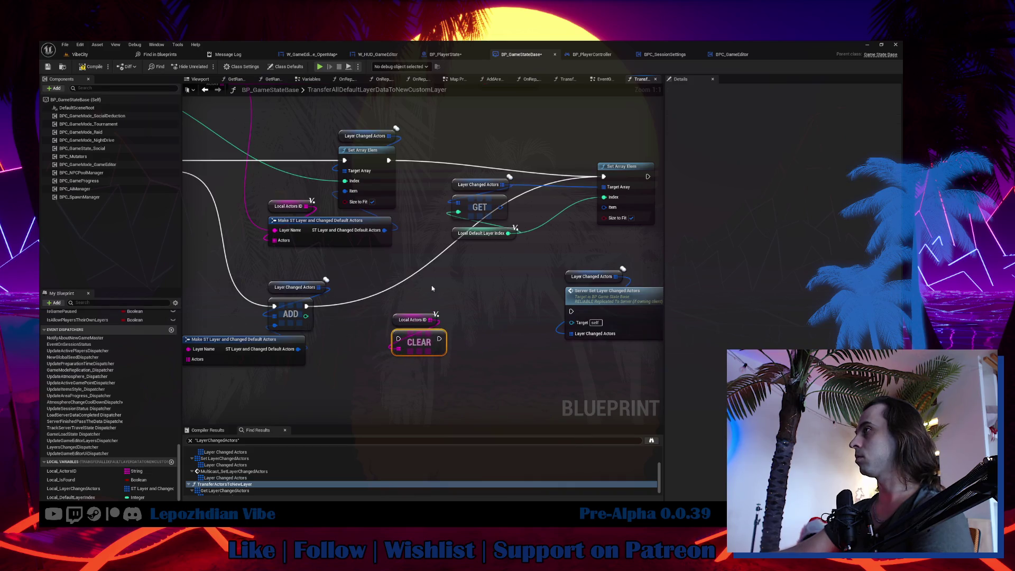
pyautogui.scroll(-2, 432, 288)
pyautogui.moveTo(561, 220)
pyautogui.mouseDown()
pyautogui.moveTo(444, 337)
pyautogui.moveTo(405, 341)
pyautogui.mouseUp()
pyautogui.moveTo(550, 298); pyautogui.dragTo(627, 307)
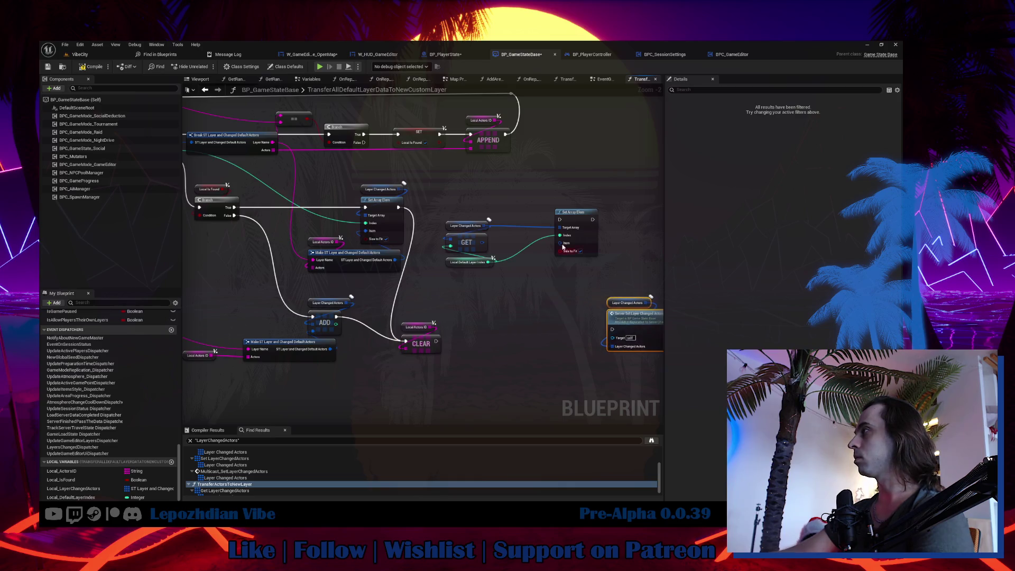
# - Give Set Array Elem a Make ST Layer item with Layer Name DefaultLayer and Local Actors ID
pyautogui.moveTo(560, 243); pyautogui.dragTo(568, 273)
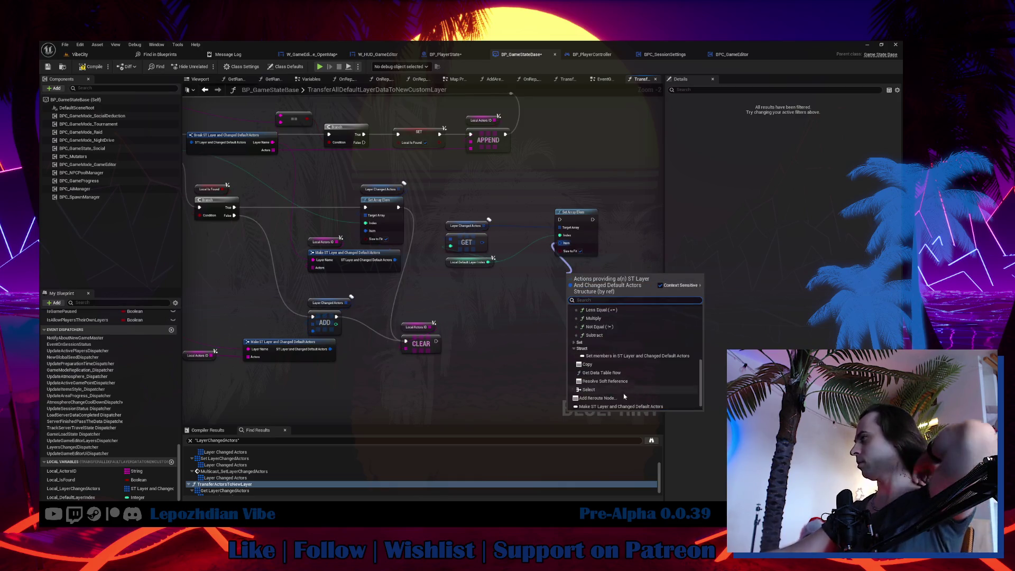
pyautogui.click(621, 407)
pyautogui.moveTo(414, 338)
pyautogui.mouseDown()
pyautogui.moveTo(459, 280)
pyautogui.moveTo(587, 196)
pyautogui.mouseUp()
pyautogui.scroll(2, 470, 291)
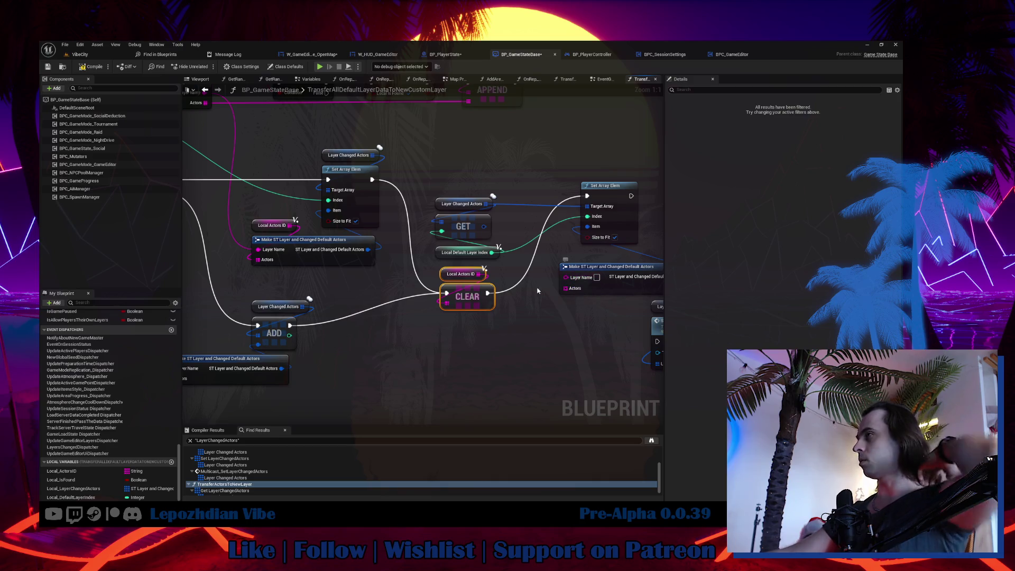
pyautogui.moveTo(569, 283); pyautogui.dragTo(381, 192)
pyautogui.click(378, 188)
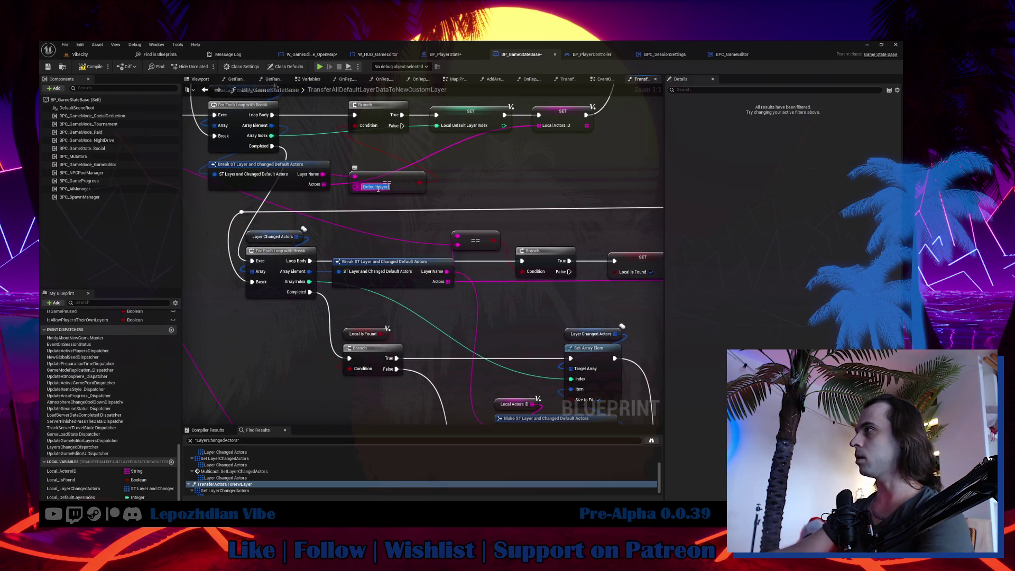
pyautogui.moveTo(489, 317); pyautogui.dragTo(358, 225)
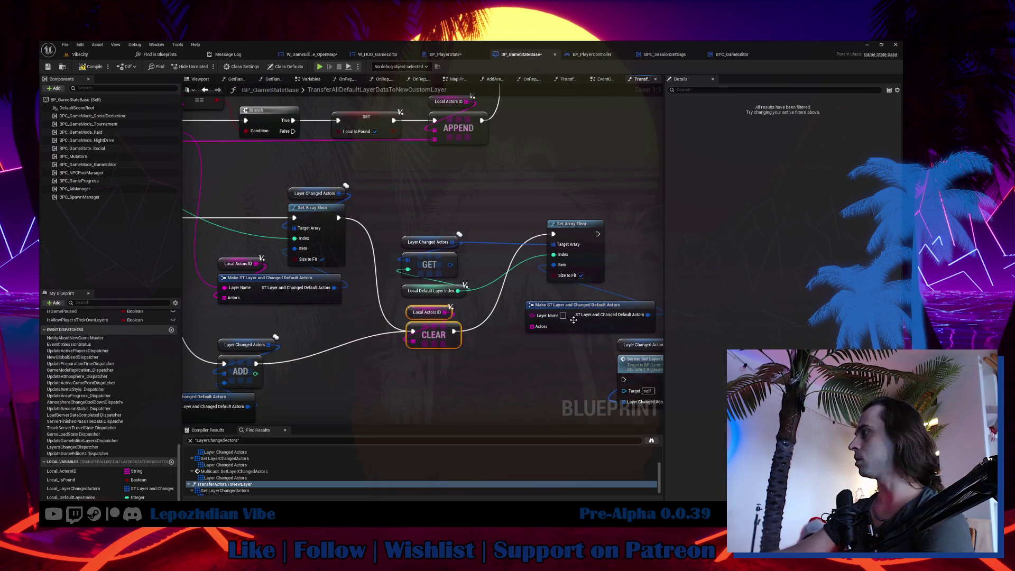
pyautogui.click(480, 335)
pyautogui.moveTo(447, 315)
pyautogui.mouseDown()
pyautogui.moveTo(532, 331)
pyautogui.moveTo(539, 300)
pyautogui.mouseUp()
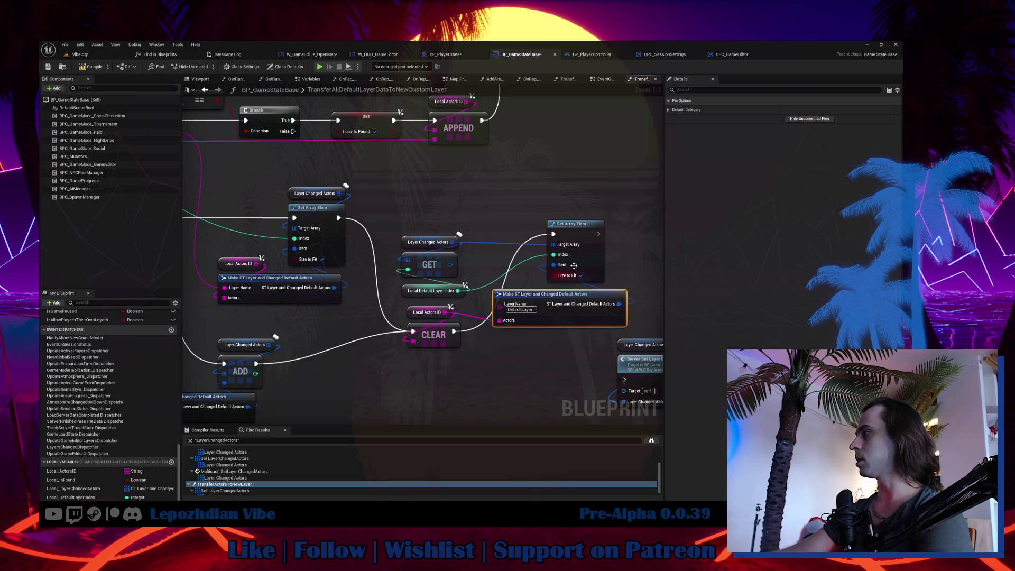
# - Remove the unneeded GET node and rearrange the getters, CLEAR and Make nodes
pyautogui.moveTo(584, 225)
pyautogui.mouseDown()
pyautogui.moveTo(593, 226)
pyautogui.moveTo(390, 203)
pyautogui.mouseUp()
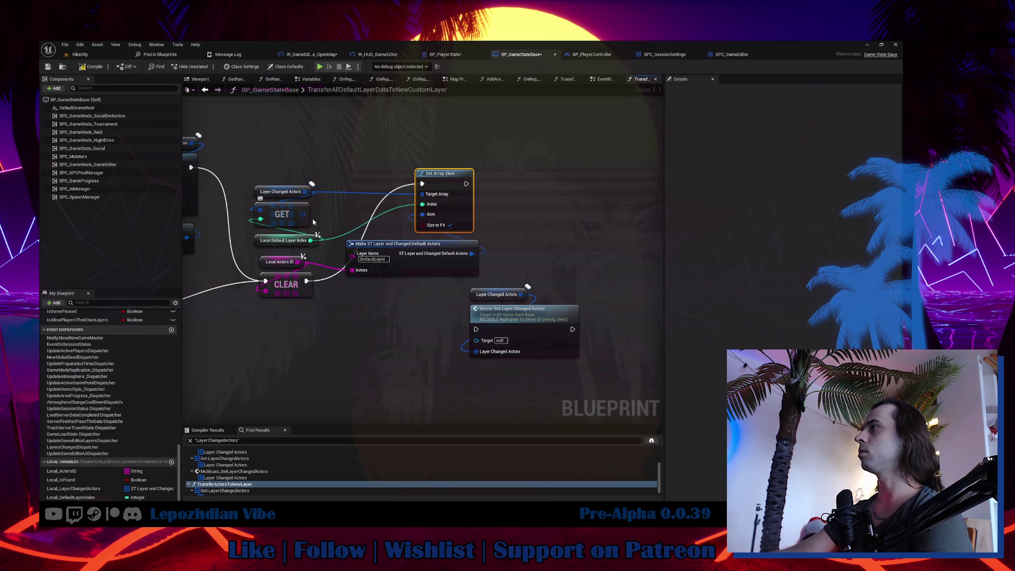
pyautogui.moveTo(397, 257); pyautogui.dragTo(499, 270)
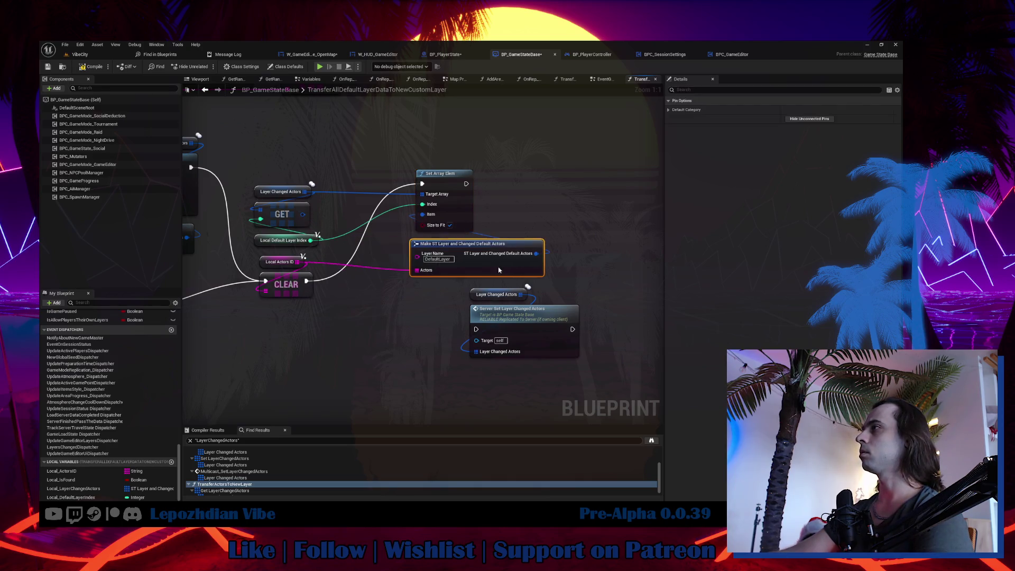
pyautogui.moveTo(304, 214); pyautogui.dragTo(318, 219)
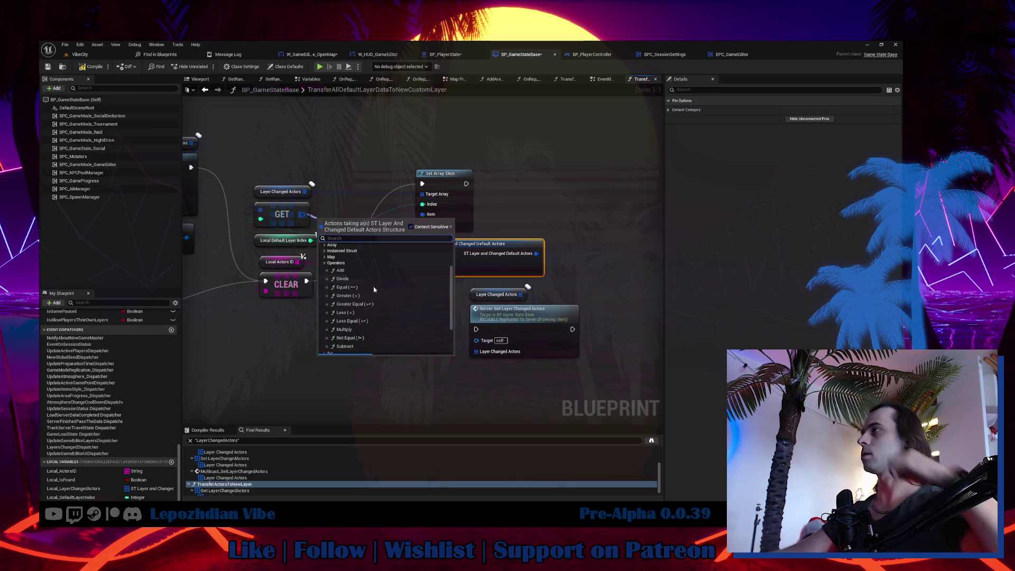
pyautogui.click(318, 228)
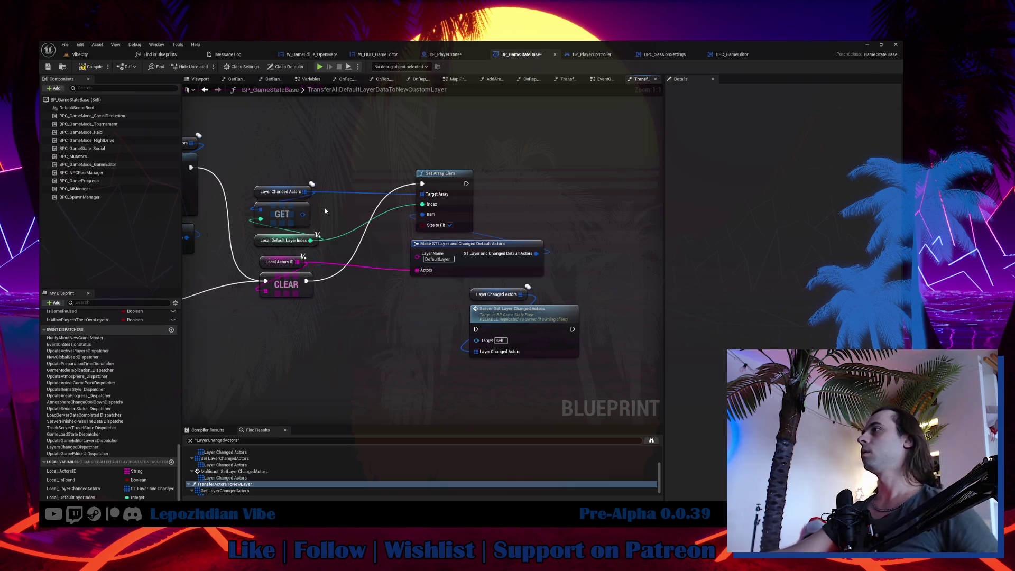
pyautogui.click(310, 224)
pyautogui.click(288, 240)
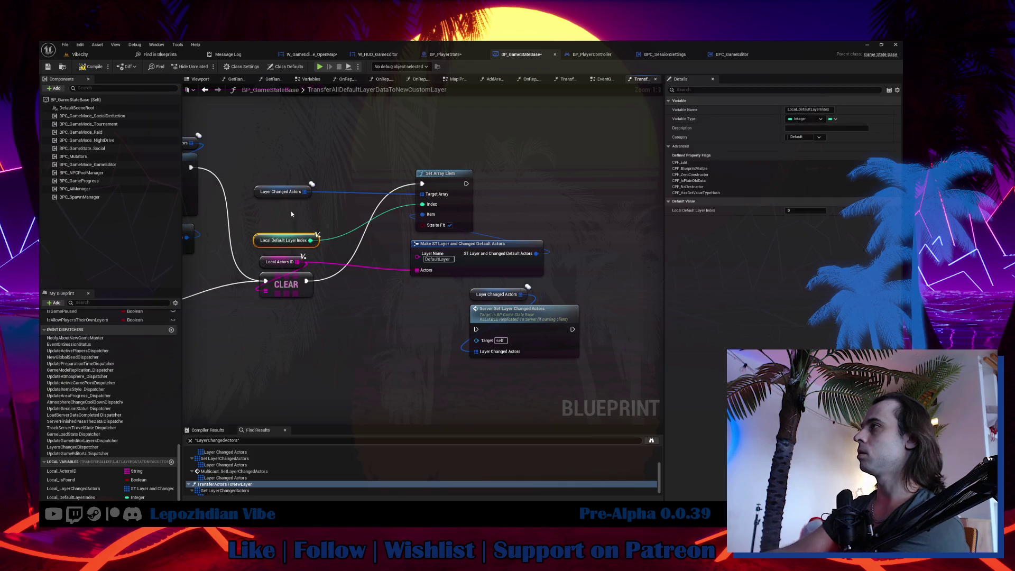
pyautogui.moveTo(285, 198); pyautogui.dragTo(447, 168)
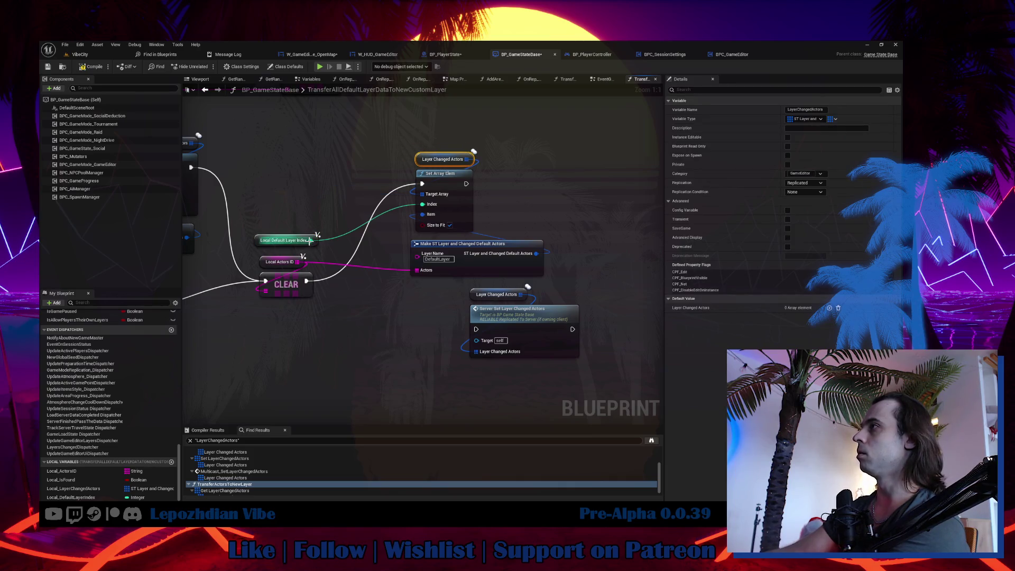
pyautogui.moveTo(307, 242); pyautogui.dragTo(469, 145)
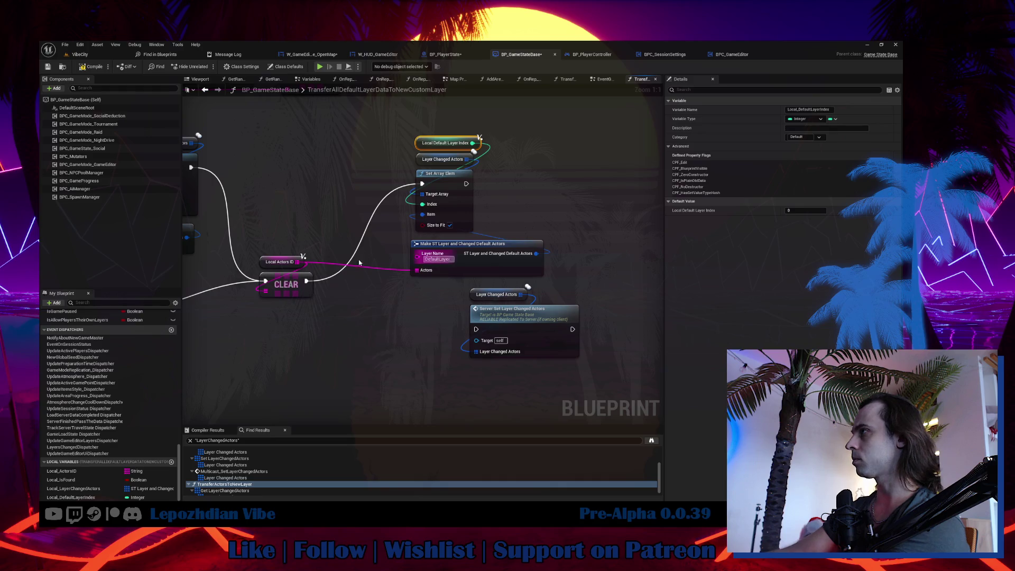
pyautogui.moveTo(425, 242)
pyautogui.mouseDown()
pyautogui.moveTo(424, 275)
pyautogui.moveTo(397, 283)
pyautogui.moveTo(452, 295)
pyautogui.moveTo(412, 284)
pyautogui.mouseUp()
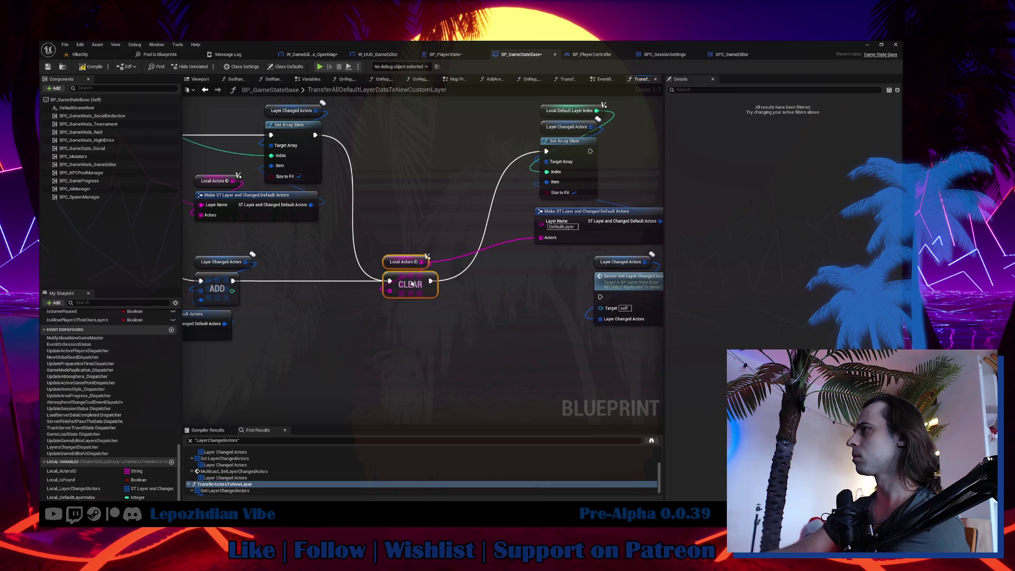
# - Connect Set Array Elem into Server Set Layer Changed Actors and group the nodes
pyautogui.scroll(-3, 444, 295)
pyautogui.moveTo(526, 266); pyautogui.dragTo(608, 159)
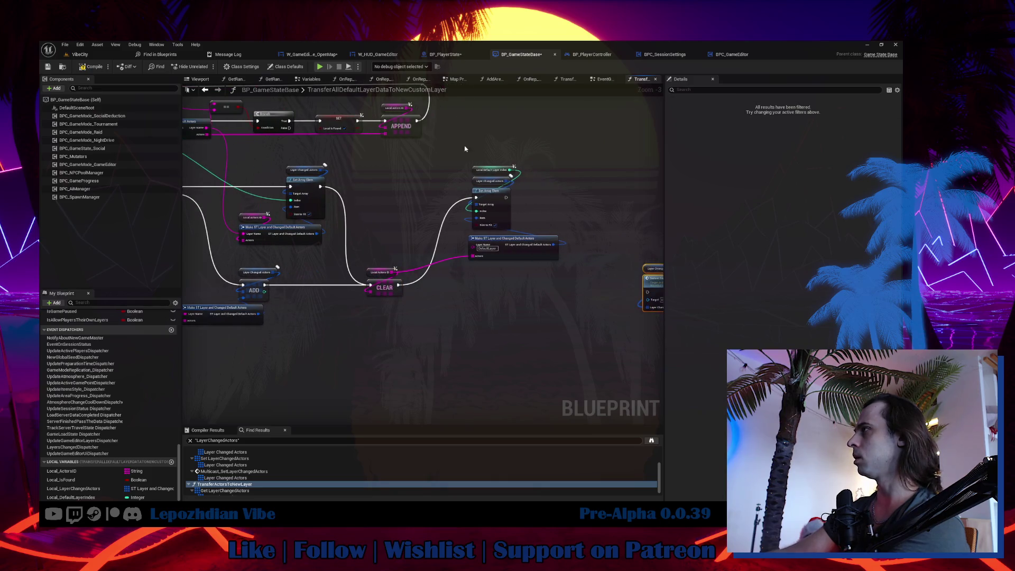
pyautogui.moveTo(521, 212)
pyautogui.mouseDown()
pyautogui.moveTo(508, 210)
pyautogui.moveTo(447, 293)
pyautogui.moveTo(579, 299)
pyautogui.moveTo(619, 328)
pyautogui.moveTo(454, 294)
pyautogui.mouseUp()
pyautogui.scroll(2, 444, 294)
pyautogui.moveTo(447, 253); pyautogui.dragTo(550, 320)
pyautogui.moveTo(508, 267)
pyautogui.mouseDown()
pyautogui.moveTo(378, 249)
pyautogui.moveTo(297, 258)
pyautogui.mouseUp()
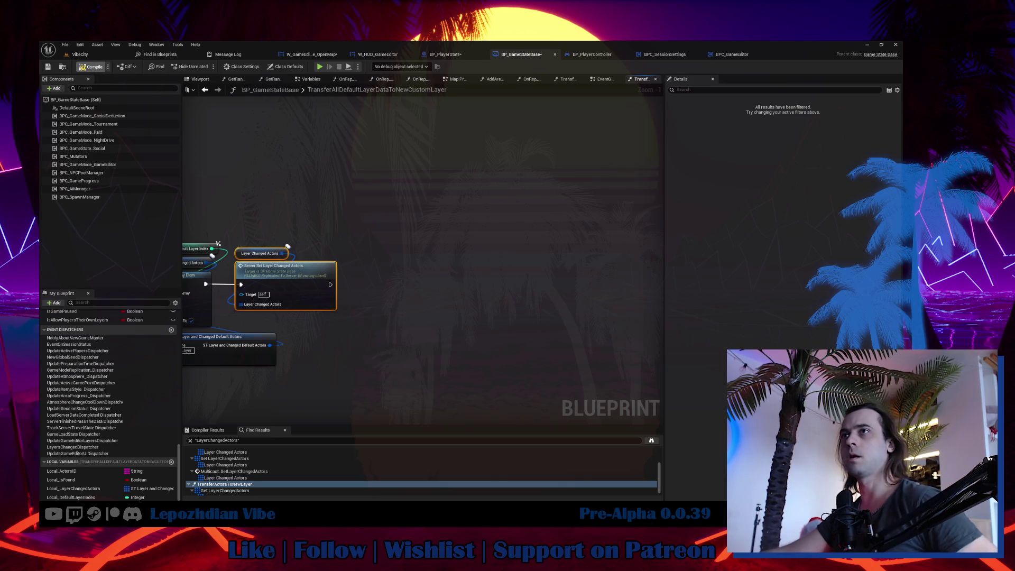
# - Compile the game state blueprint, view its EventGraph, then switch to the BP_PlayerState tab
pyautogui.click(91, 67)
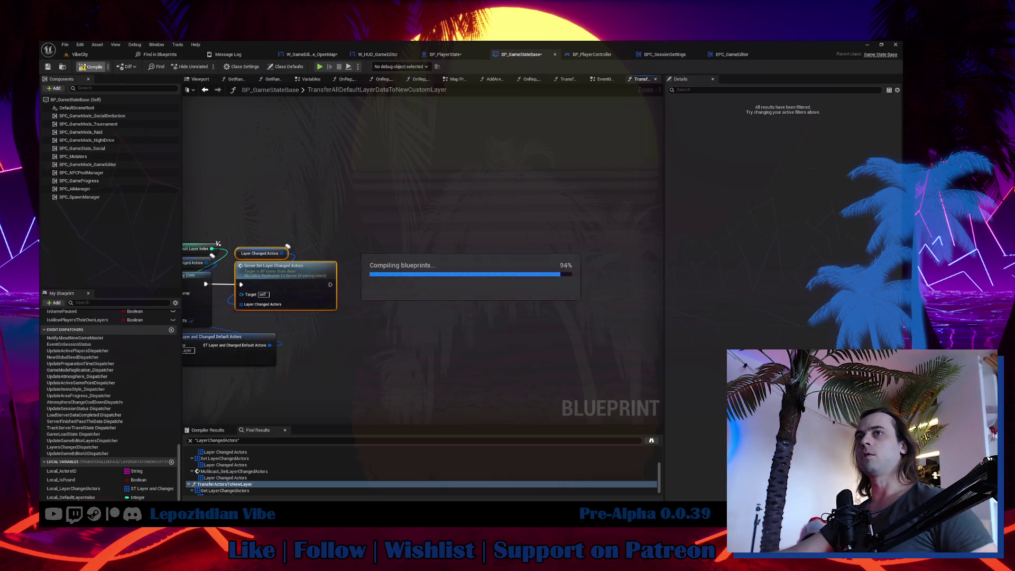
pyautogui.click(602, 79)
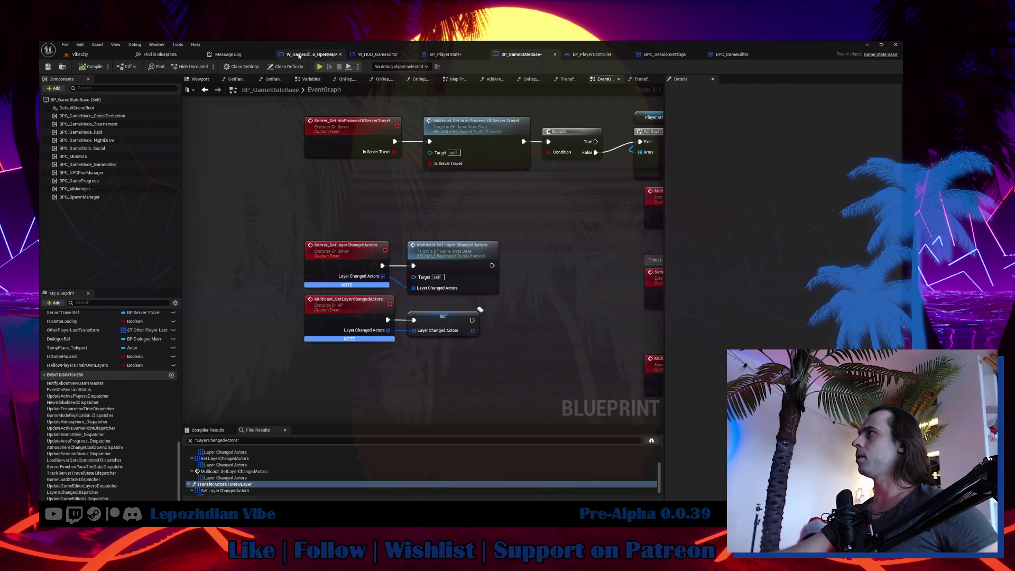
pyautogui.click(312, 55)
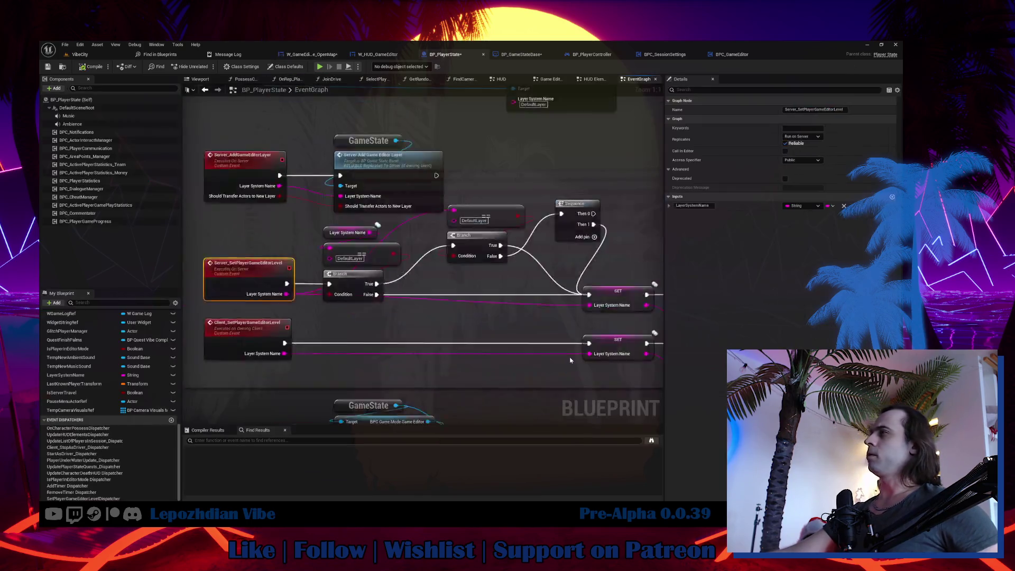
# - Jump to Server_SetPlayerGameEditorLevel and nudge the Layer System Name and DefaultLayer comparison nodes up
pyautogui.hotkey('alt', 'g')
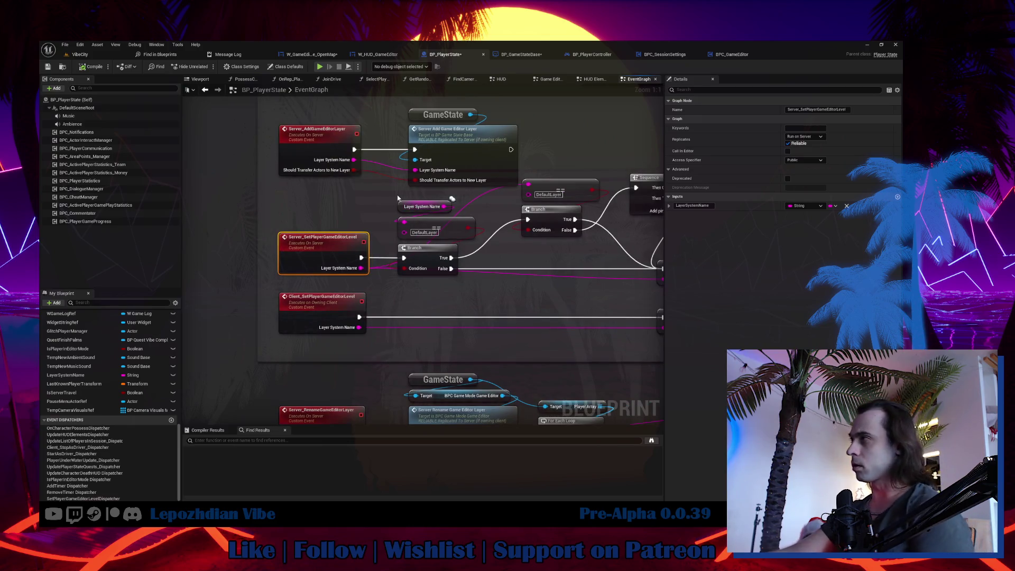
pyautogui.click(415, 210)
pyautogui.keyDown('ctrl'); pyautogui.click(425, 224); pyautogui.keyUp('ctrl')
pyautogui.moveTo(426, 224); pyautogui.dragTo(425, 213)
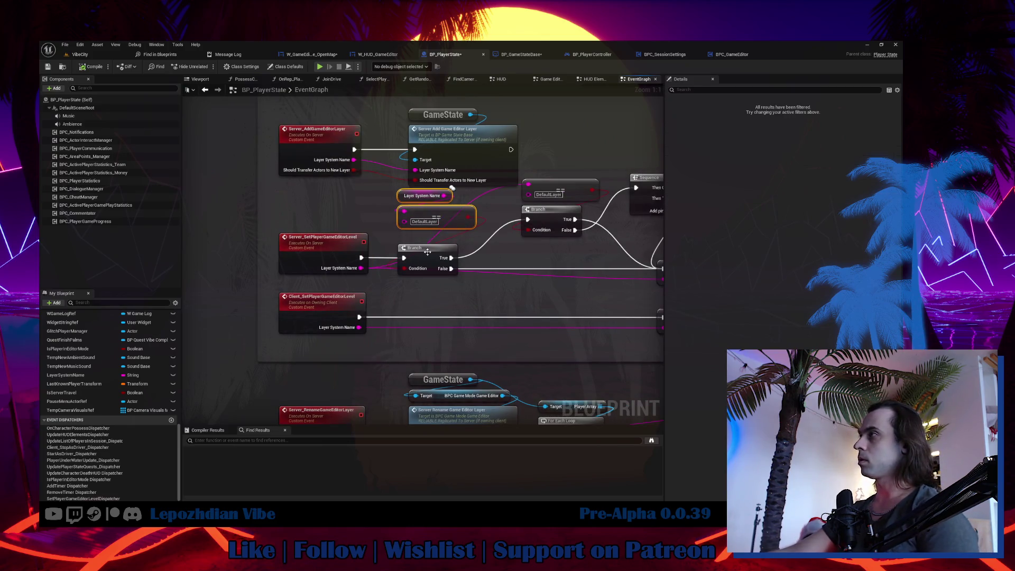
pyautogui.click(404, 245)
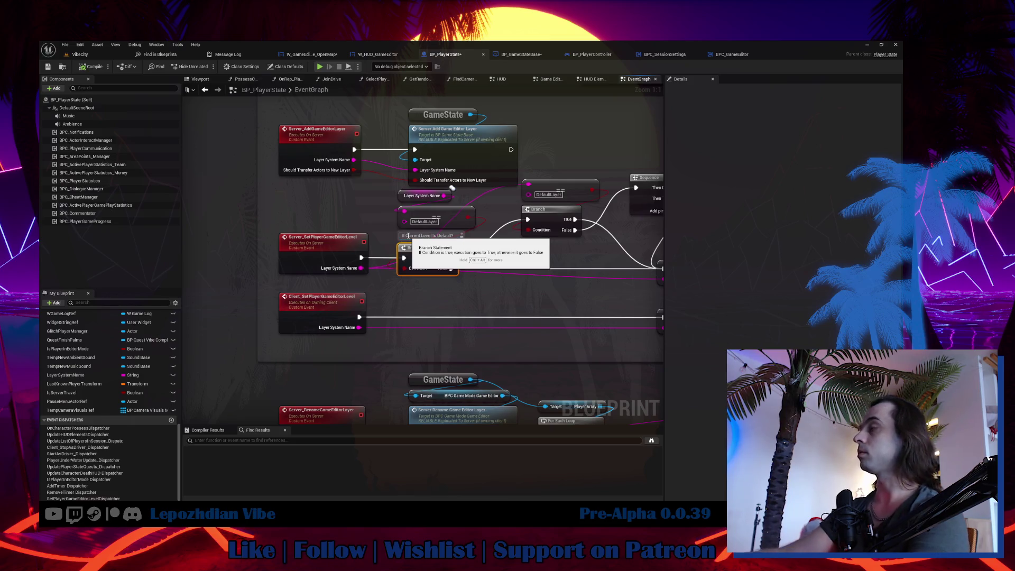
pyautogui.click(553, 185)
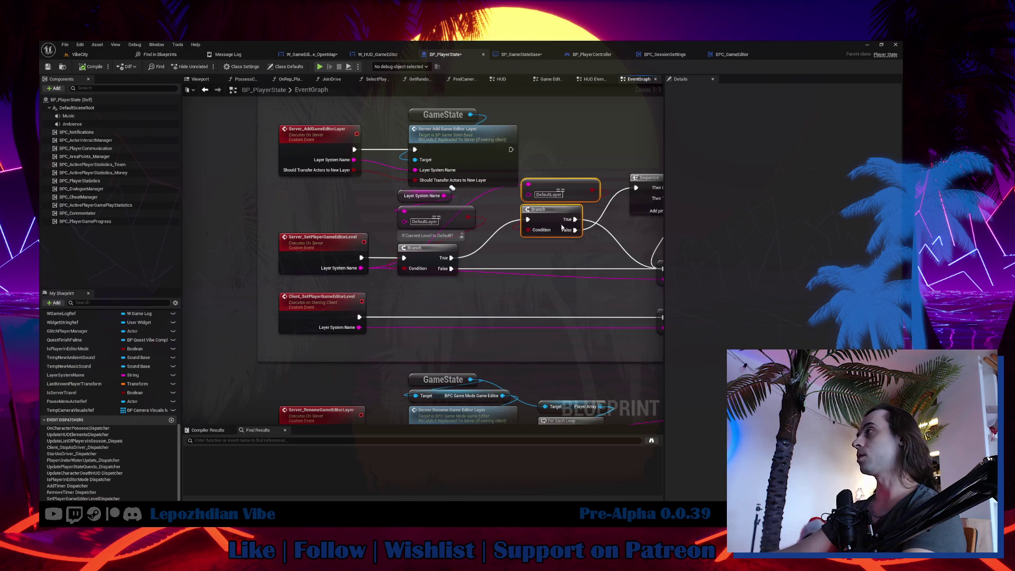
pyautogui.moveTo(553, 183); pyautogui.dragTo(553, 167)
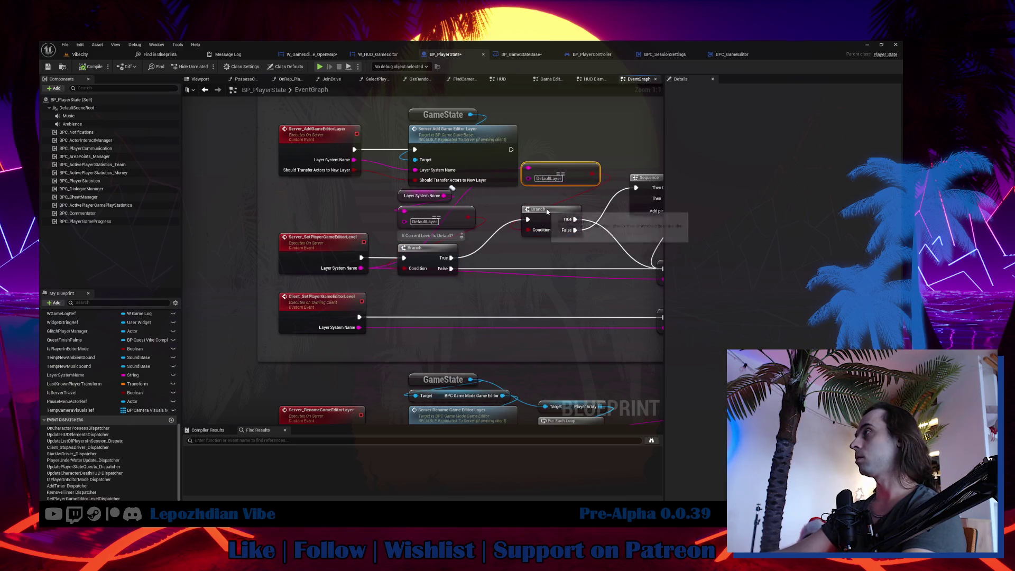
# - Comment the inner Branch with 'Is New Level Still Also Default? Do Nothing'
pyautogui.click(537, 207)
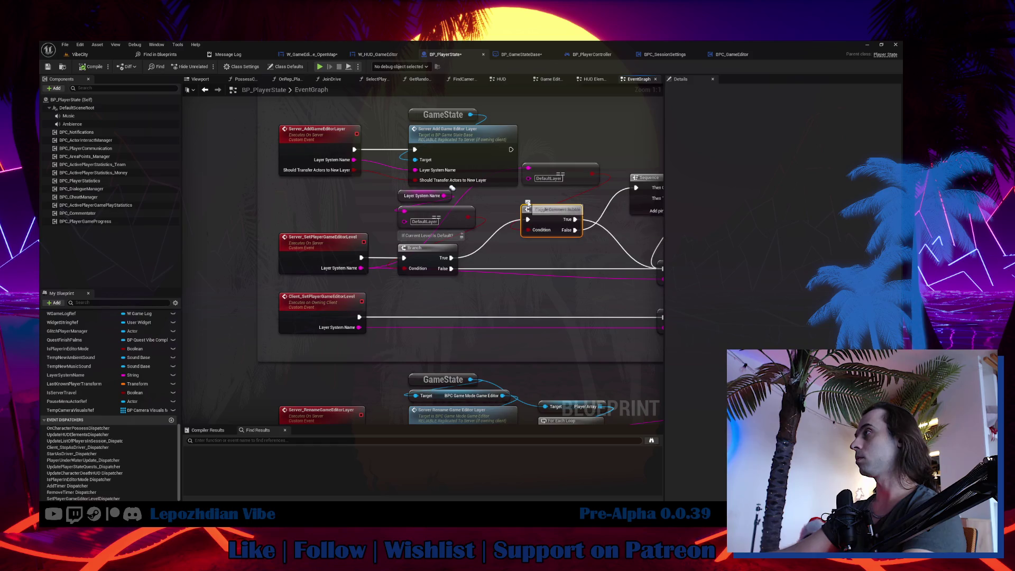
pyautogui.click(529, 197)
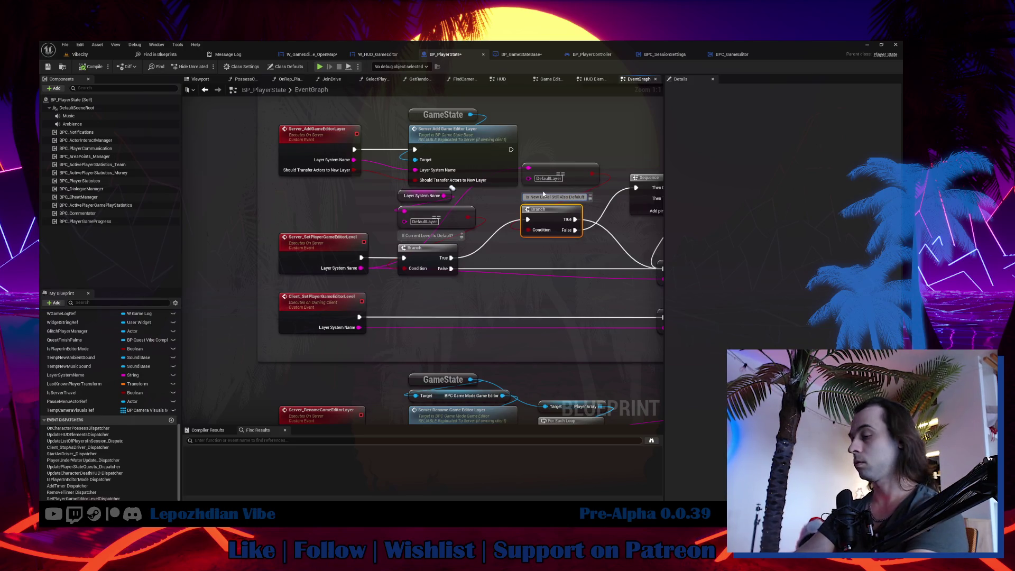
pyautogui.press('Return')
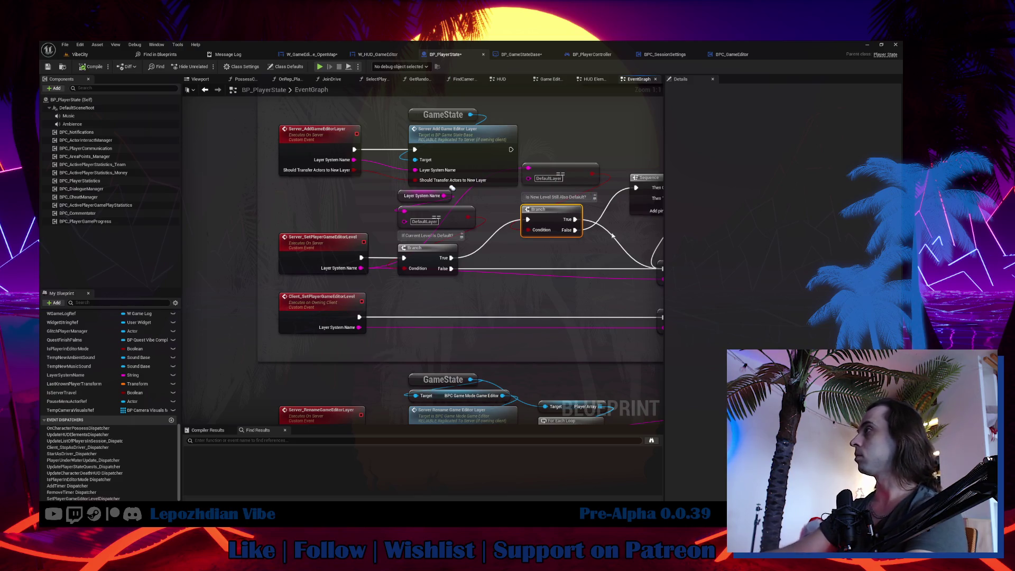
pyautogui.moveTo(613, 236); pyautogui.dragTo(459, 251)
pyautogui.click(439, 185)
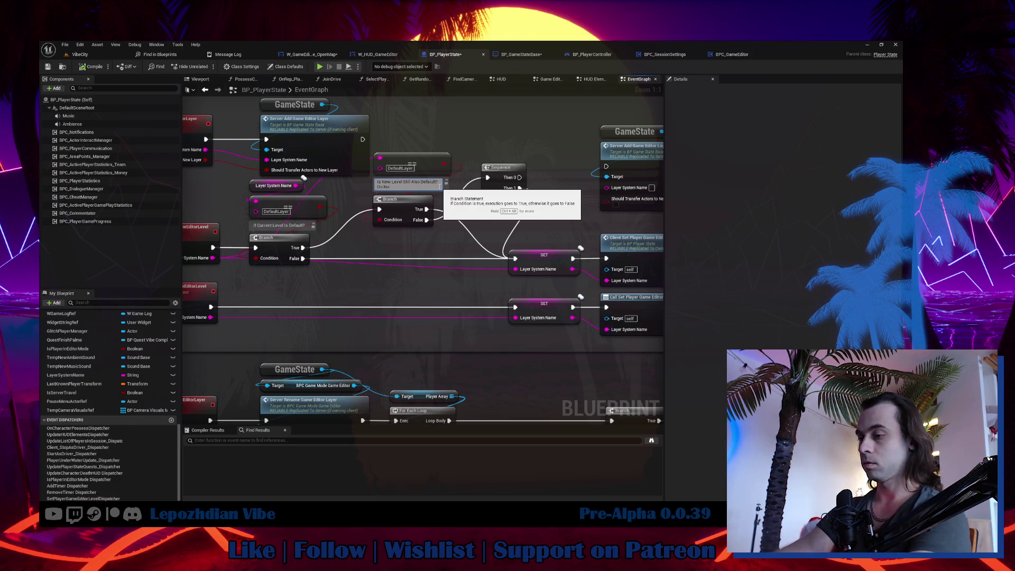
pyautogui.write('thing')
pyautogui.press('Return')
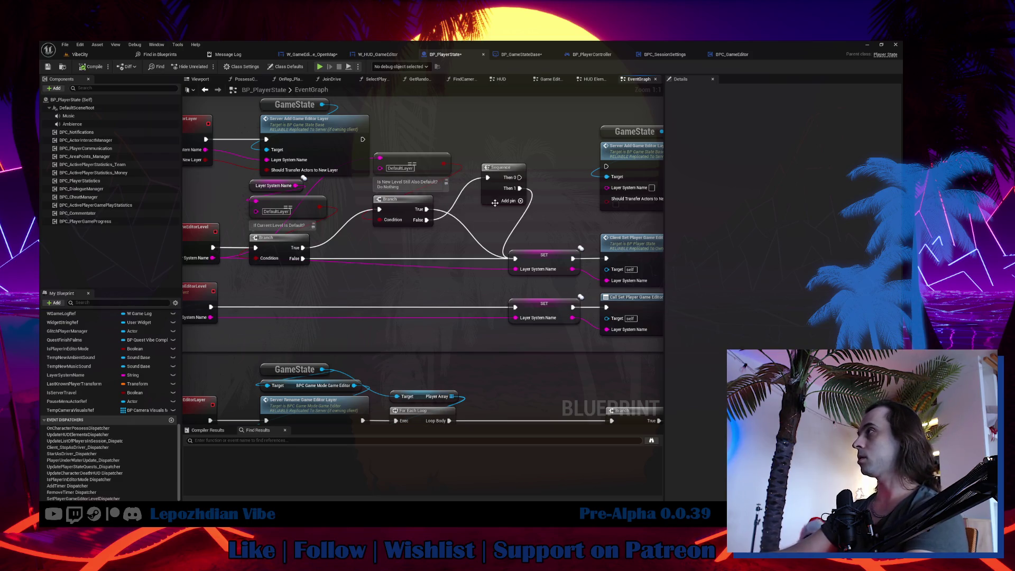
# - Nudge the Sequence node and bring up the GameState node's action list
pyautogui.moveTo(498, 168); pyautogui.dragTo(491, 173)
pyautogui.scroll(10, 100, 378)
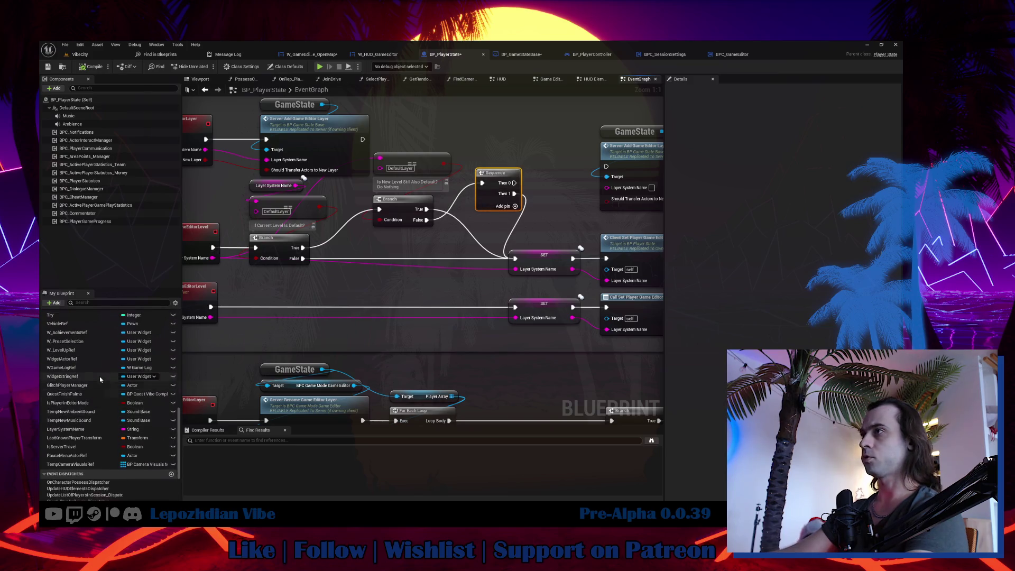
pyautogui.scroll(2, 105, 394)
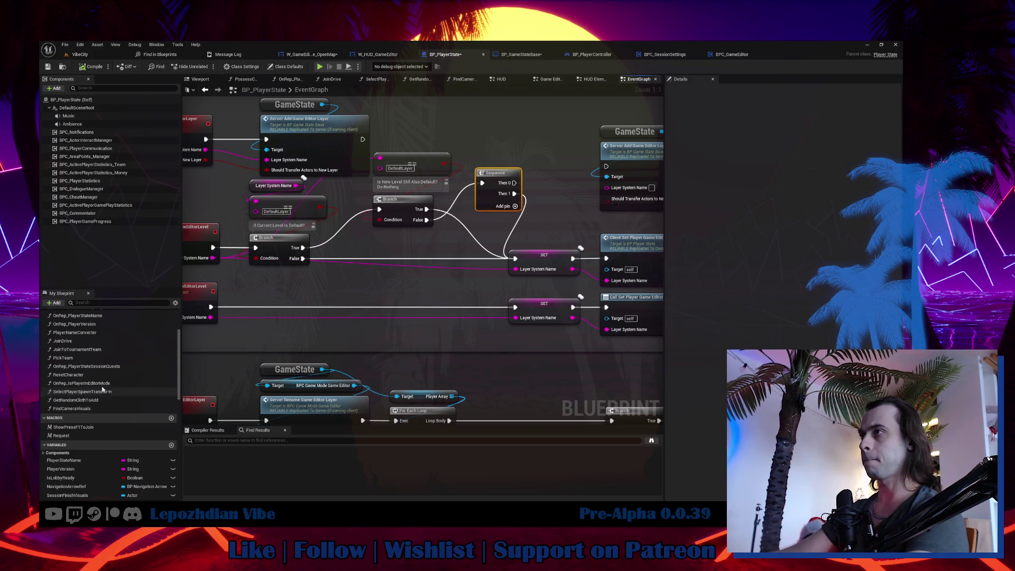
pyautogui.scroll(3, 105, 412)
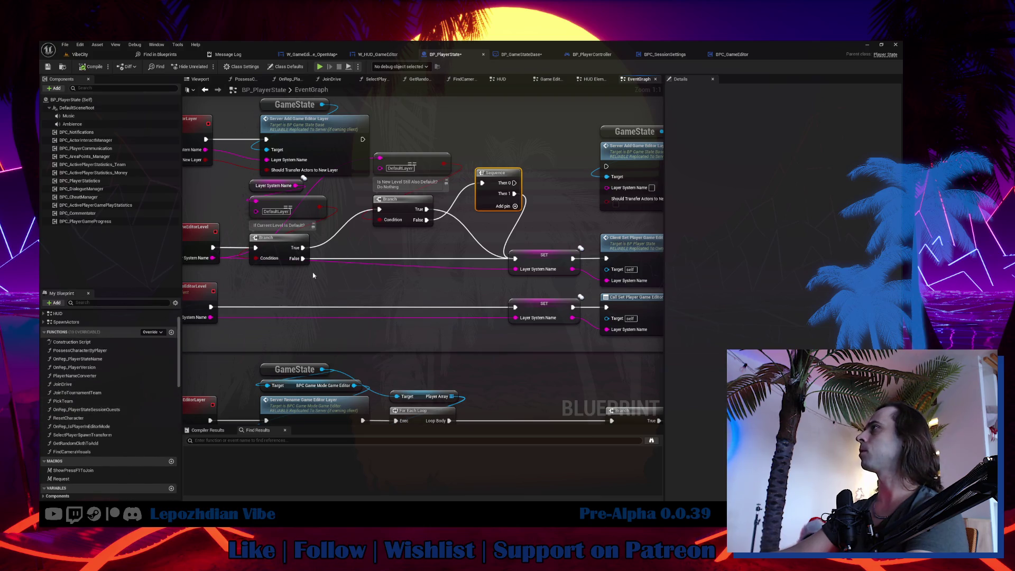
pyautogui.moveTo(558, 109); pyautogui.dragTo(488, 155)
pyautogui.rightClick(488, 159)
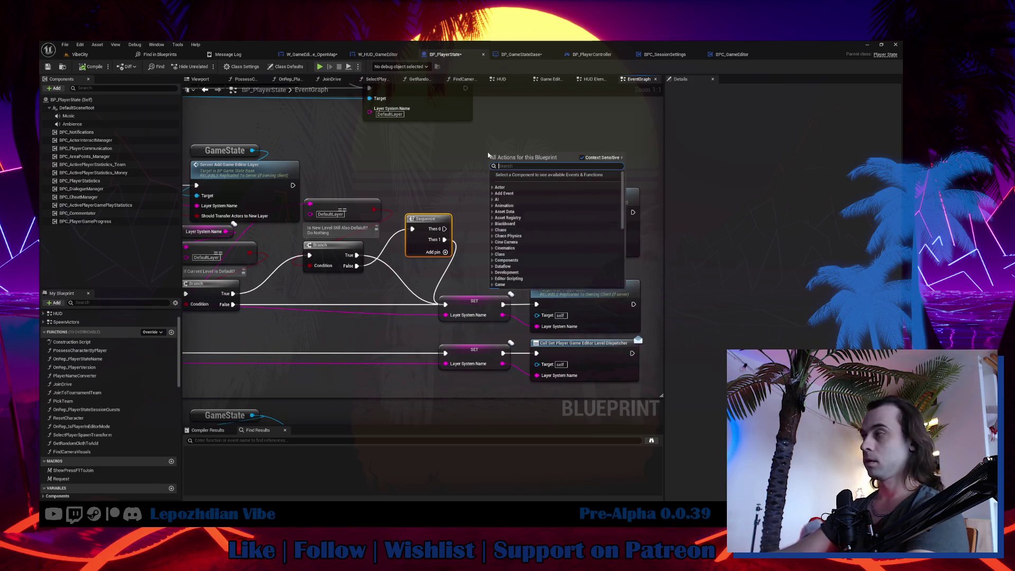
# - Duplicate the GameState node and search its available actions for 'transform'
pyautogui.press('Escape')
pyautogui.rightClick(343, 175)
pyautogui.click(565, 177)
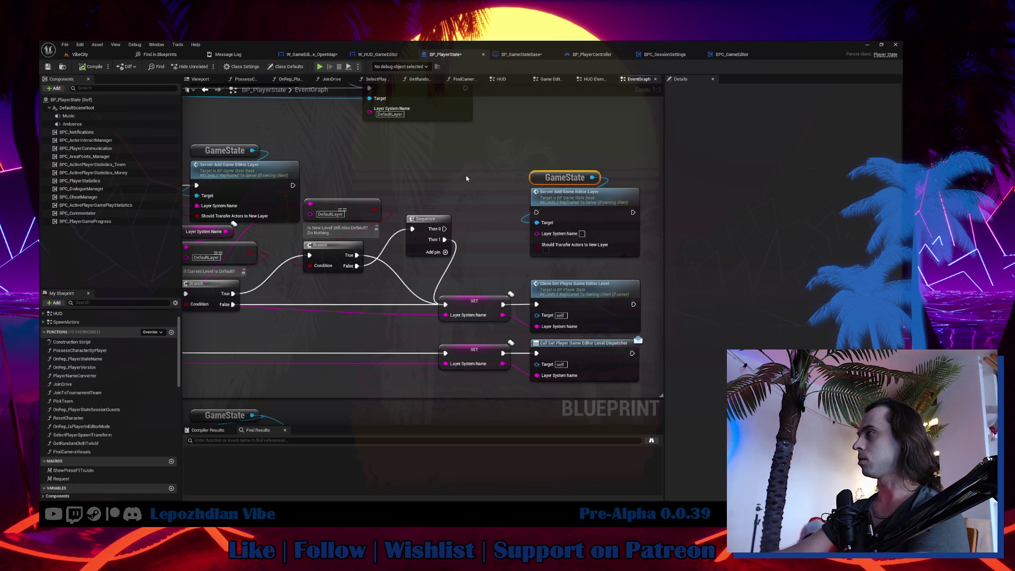
pyautogui.hotkey('ctrl', 'd')
pyautogui.moveTo(479, 178); pyautogui.dragTo(485, 194)
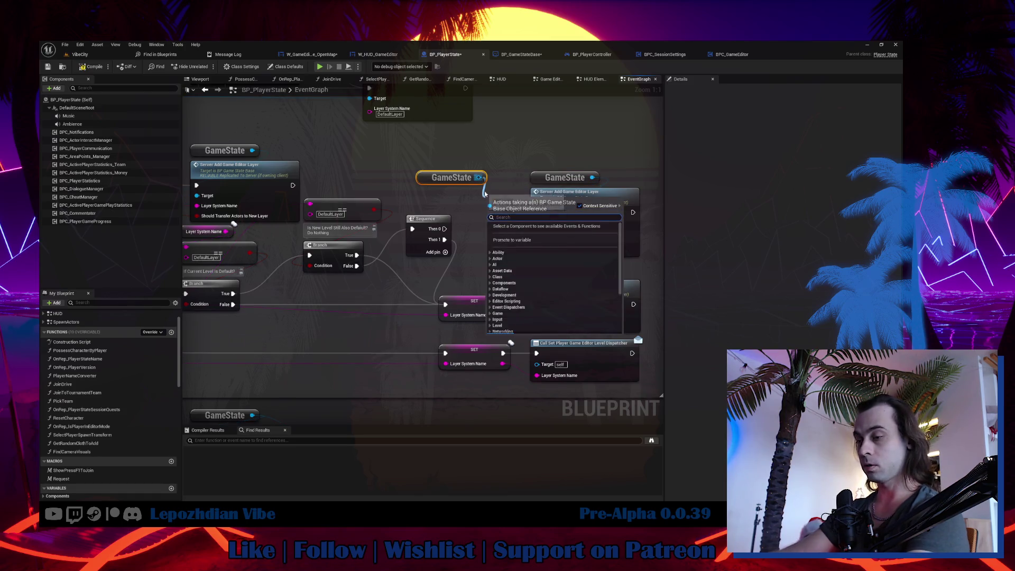
pyautogui.write('tran')
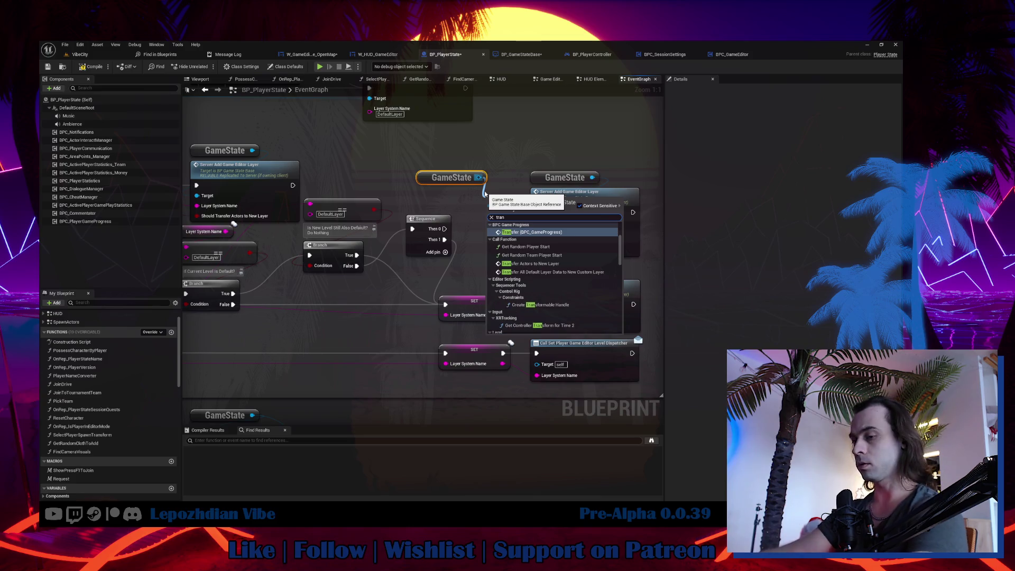
pyautogui.write('sform')
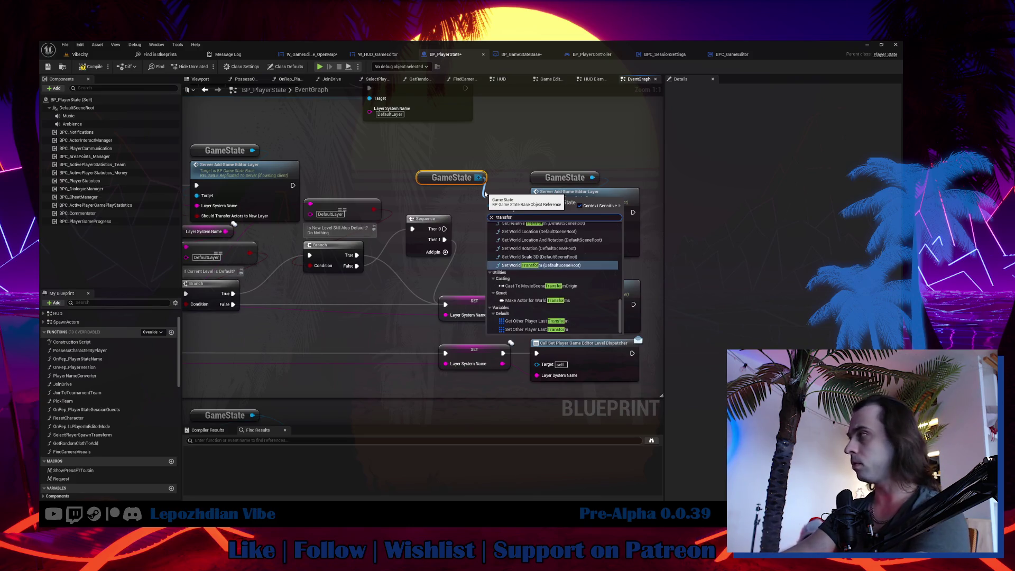
pyautogui.scroll(-5, 562, 255)
pyautogui.scroll(10, 561, 255)
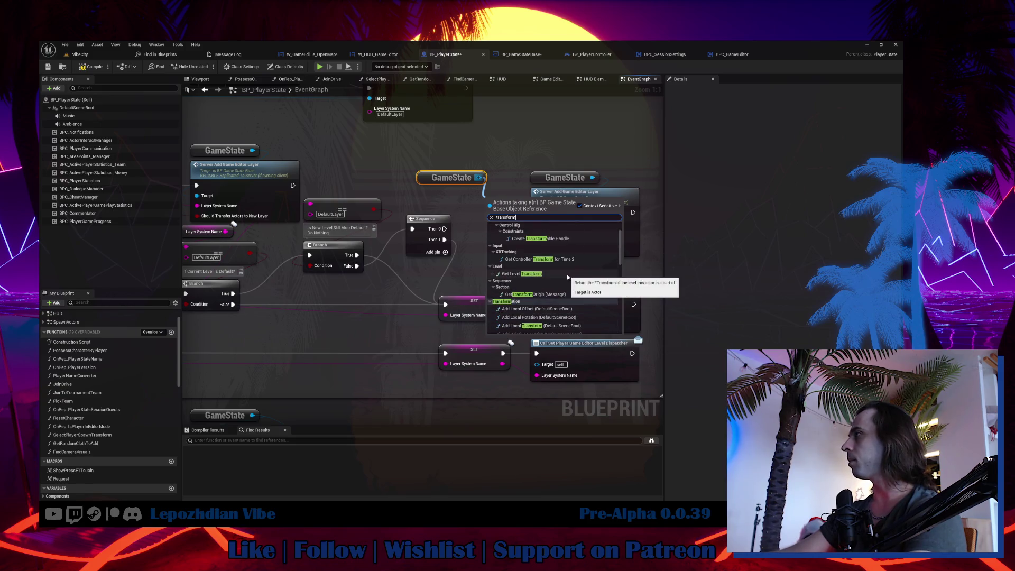
# - Copy the TransferAllDefaultLayerDataToNewCustomLayer name from BP_GameStateBase and add that call on GameState
pyautogui.click(522, 55)
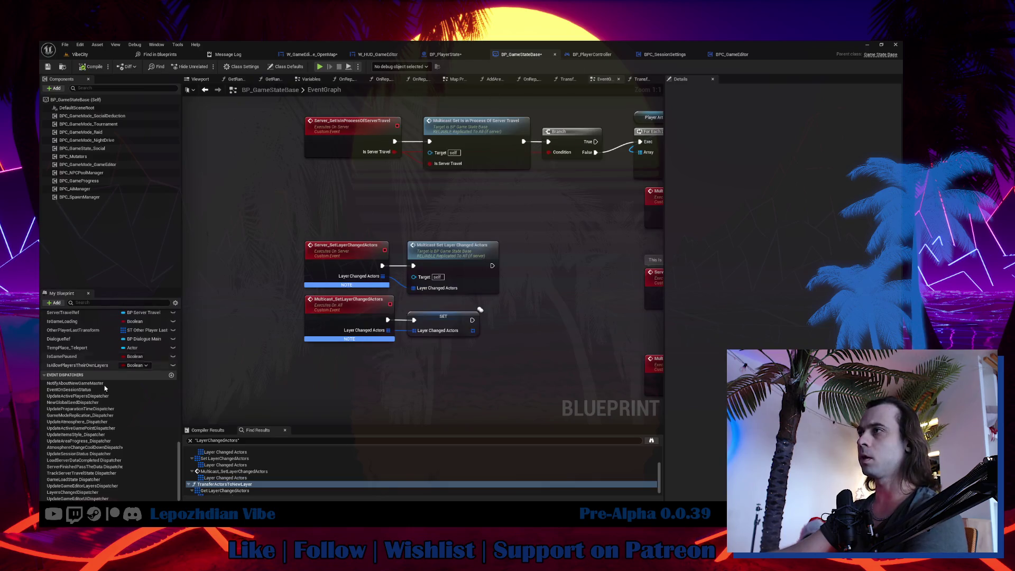
pyautogui.scroll(10, 105, 389)
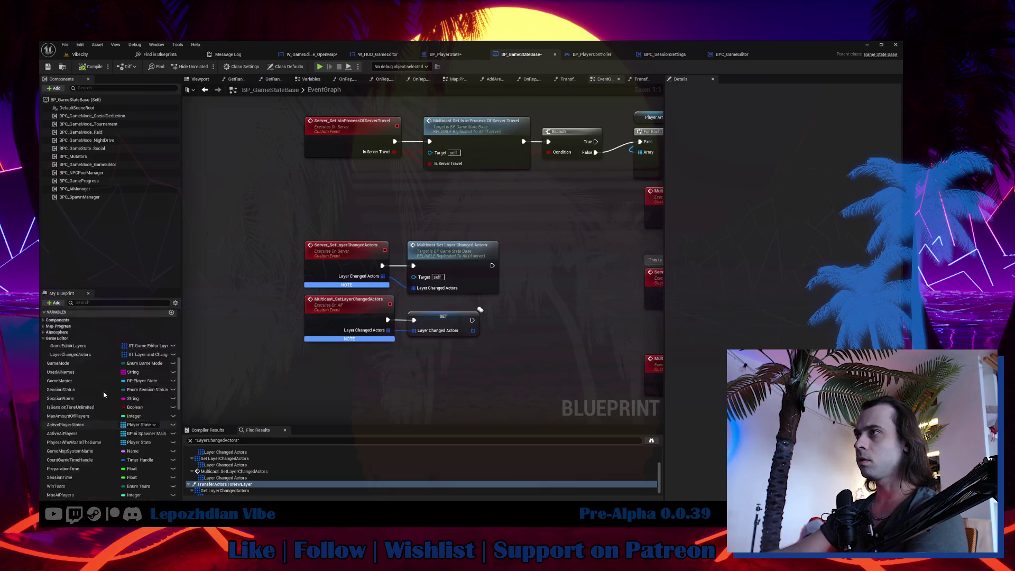
pyautogui.scroll(5, 101, 391)
pyautogui.click(85, 373)
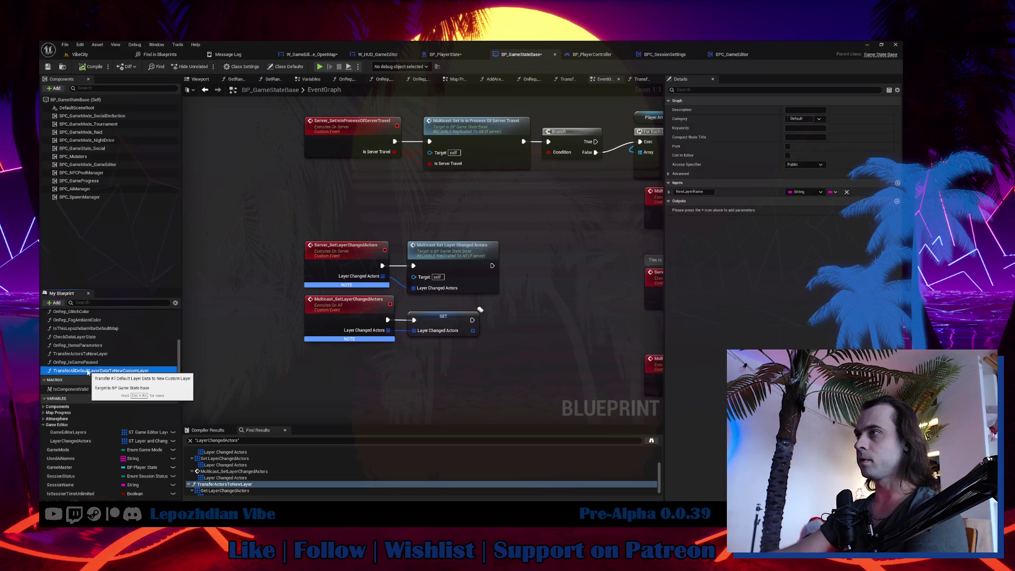
pyautogui.click(84, 372)
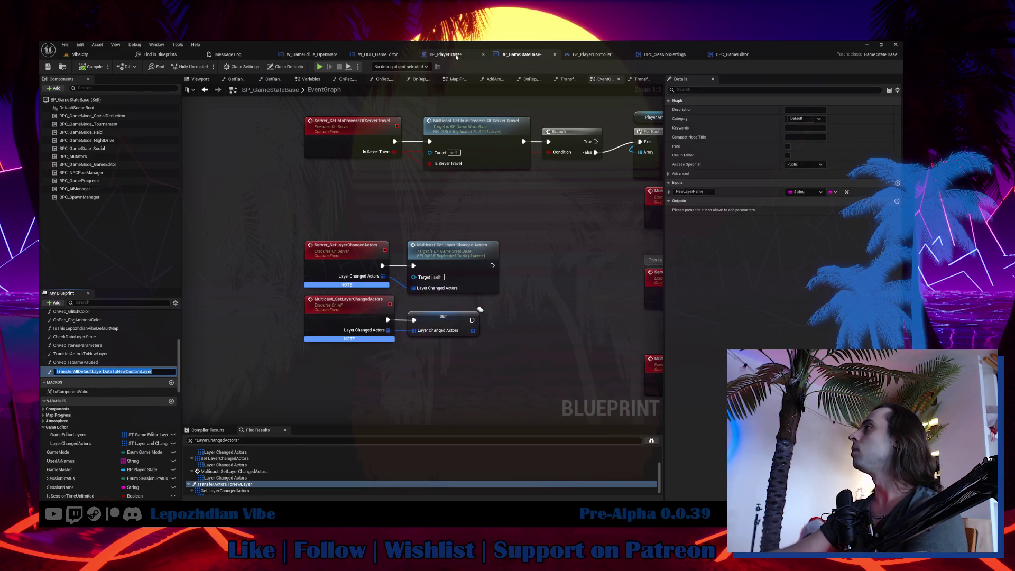
pyautogui.click(446, 55)
pyautogui.write('TransferAllDefaultLayerDataToNewCustomLayer')
pyautogui.moveTo(478, 177)
pyautogui.mouseDown()
pyautogui.moveTo(529, 133)
pyautogui.moveTo(483, 208)
pyautogui.moveTo(460, 206)
pyautogui.mouseUp()
pyautogui.click(581, 159)
# - Wire Layer System Name into New Layer Name and Sequence Then 0 into the Transfer node
pyautogui.moveTo(454, 168); pyautogui.dragTo(466, 124)
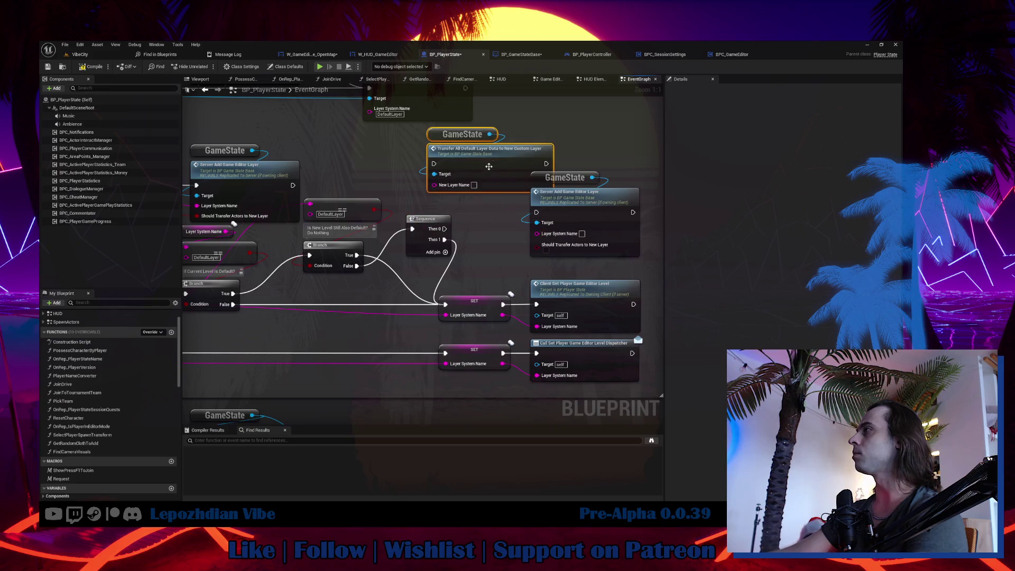
pyautogui.moveTo(571, 192); pyautogui.dragTo(619, 198)
pyautogui.moveTo(524, 229); pyautogui.dragTo(658, 218)
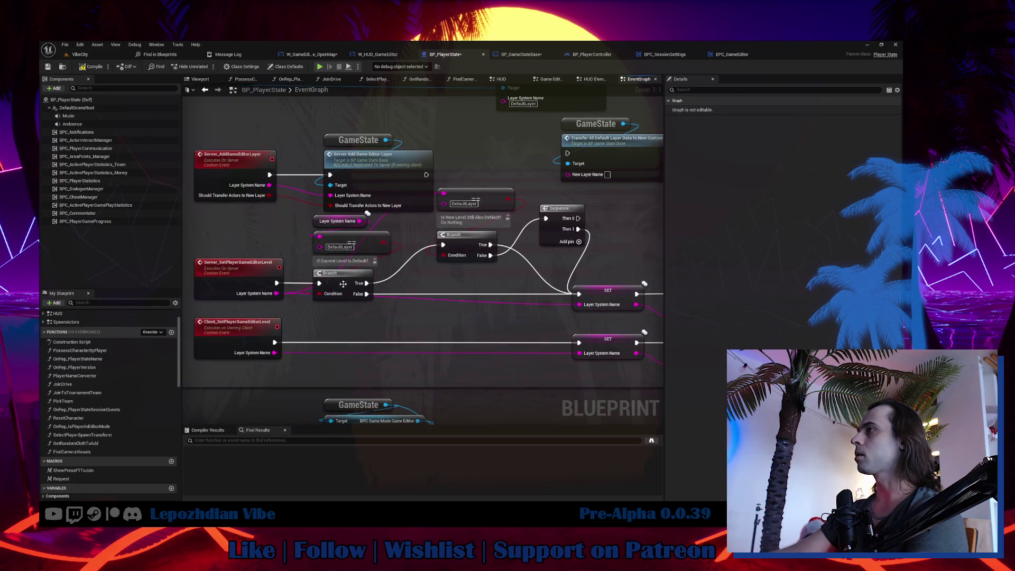
pyautogui.moveTo(276, 293)
pyautogui.mouseDown()
pyautogui.moveTo(558, 195)
pyautogui.moveTo(568, 174)
pyautogui.mouseUp()
pyautogui.moveTo(581, 221)
pyautogui.mouseDown()
pyautogui.moveTo(442, 246)
pyautogui.moveTo(429, 178)
pyautogui.moveTo(514, 246)
pyautogui.mouseUp()
pyautogui.click(475, 181)
pyautogui.moveTo(631, 347); pyautogui.dragTo(529, 319)
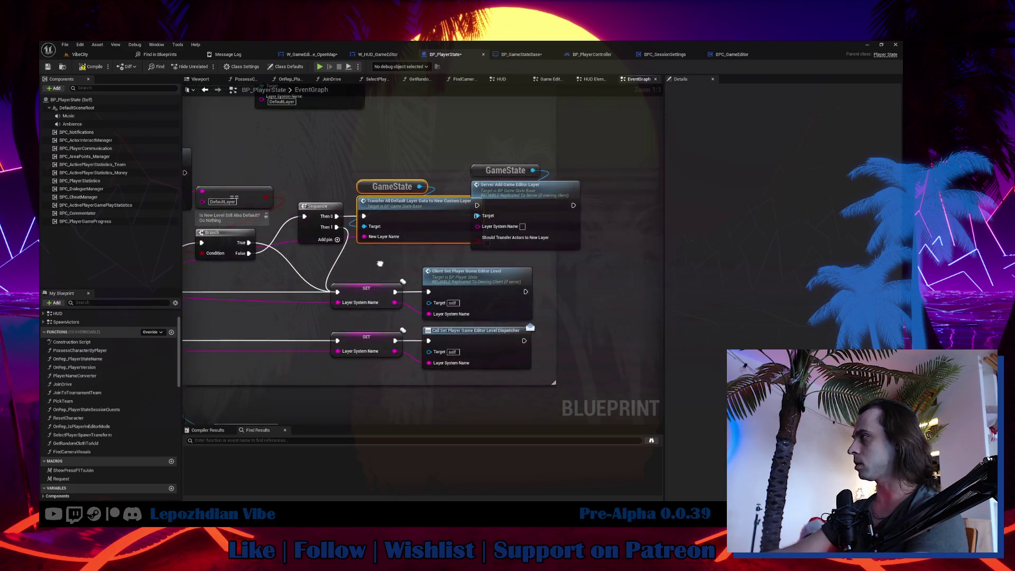
# - Delete the old GameState and Server Add Game Editor Layer nodes, then return to VibeCity
pyautogui.moveTo(366, 259); pyautogui.dragTo(444, 321)
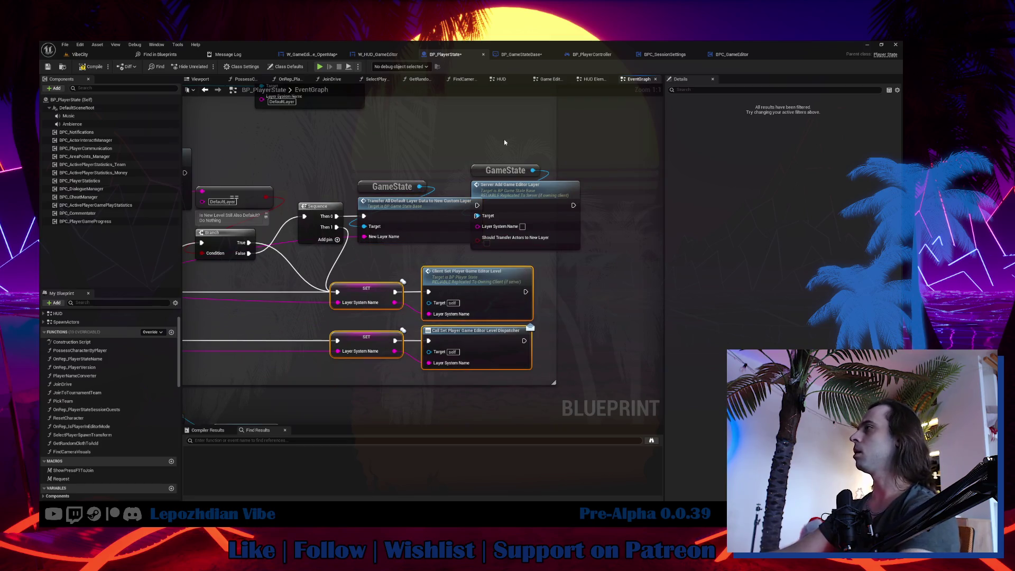
pyautogui.moveTo(503, 138)
pyautogui.mouseDown()
pyautogui.moveTo(535, 214)
pyautogui.moveTo(568, 203)
pyautogui.mouseUp()
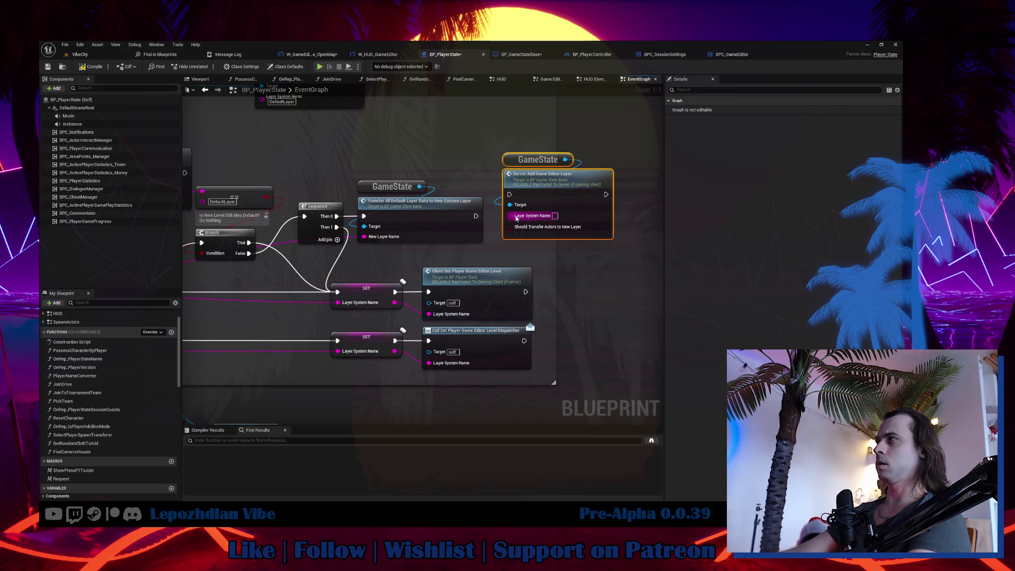
pyautogui.press('Delete')
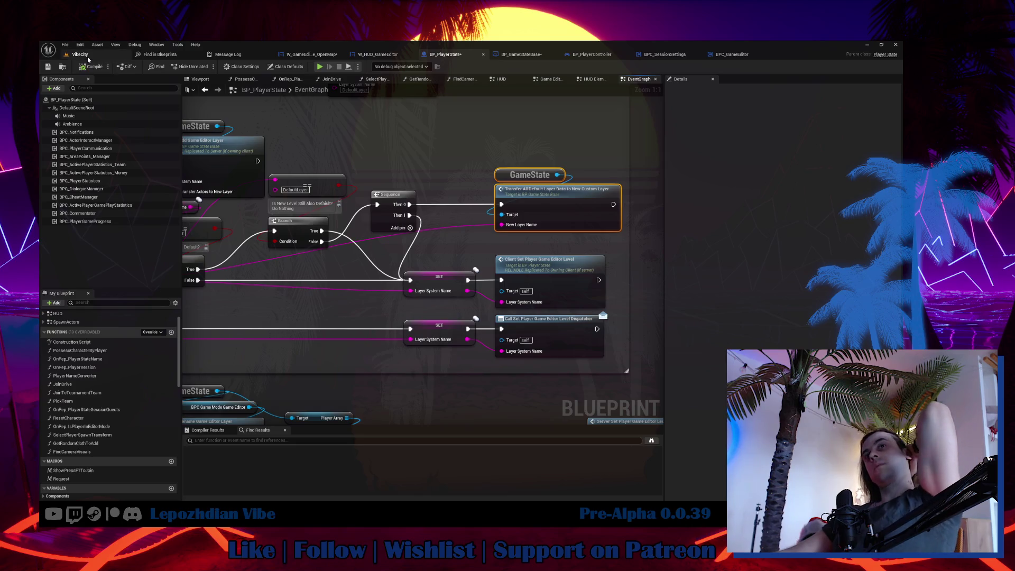
pyautogui.click(88, 58)
pyautogui.click(65, 45)
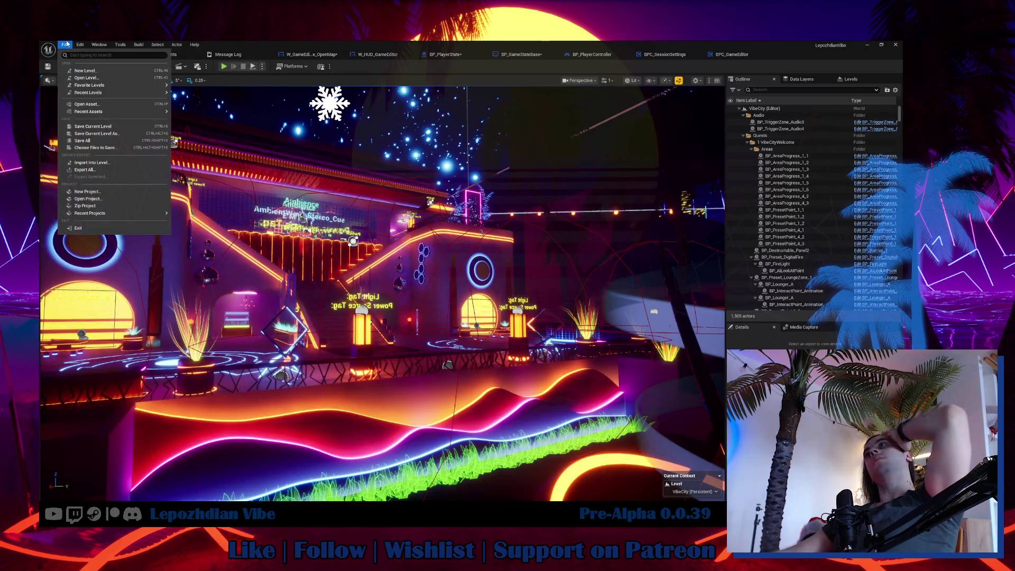
# - Start a playtest and open the in-game level editor from the menu's next page
pyautogui.click(109, 141)
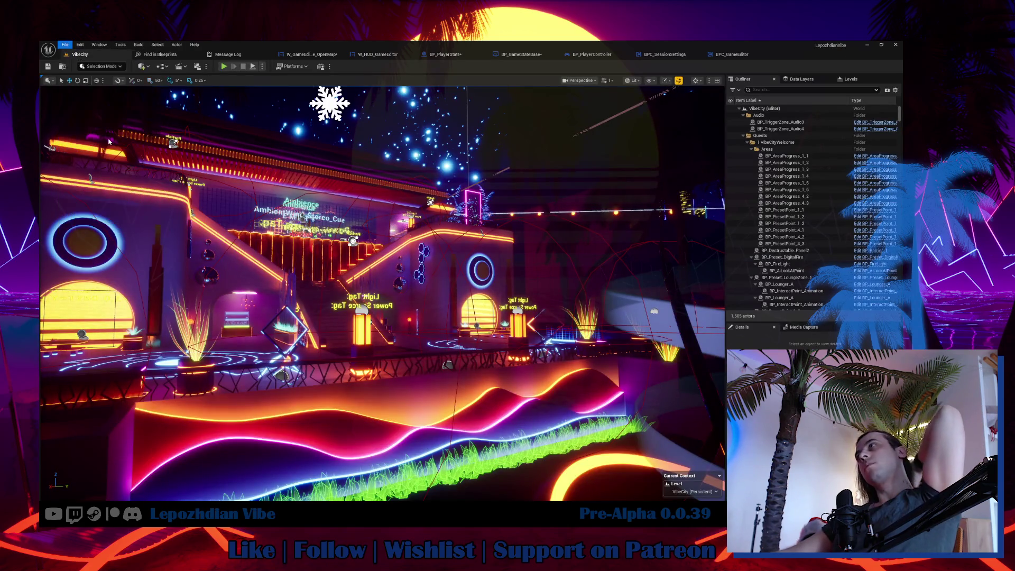
pyautogui.click(225, 69)
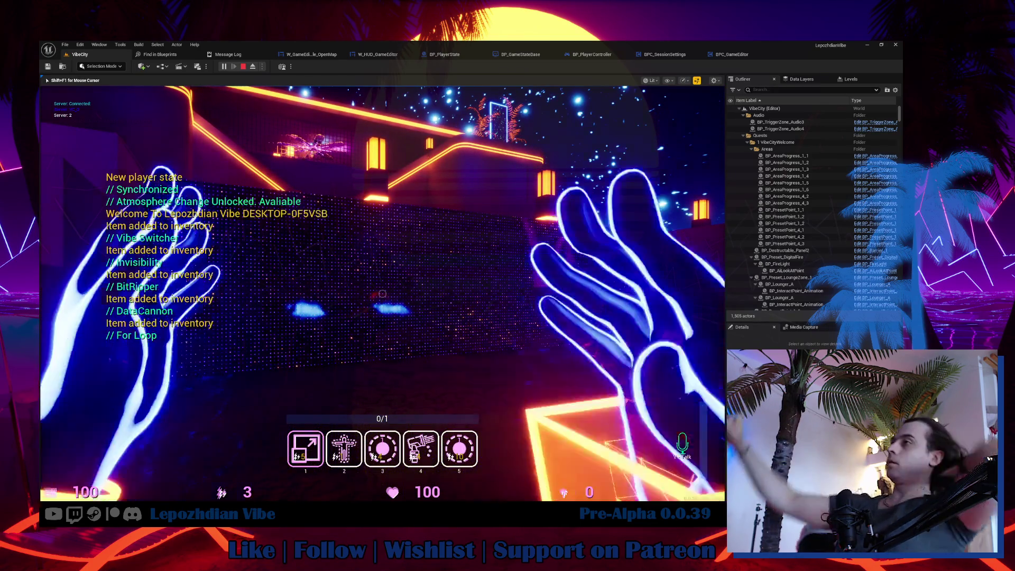
pyautogui.press('Tab')
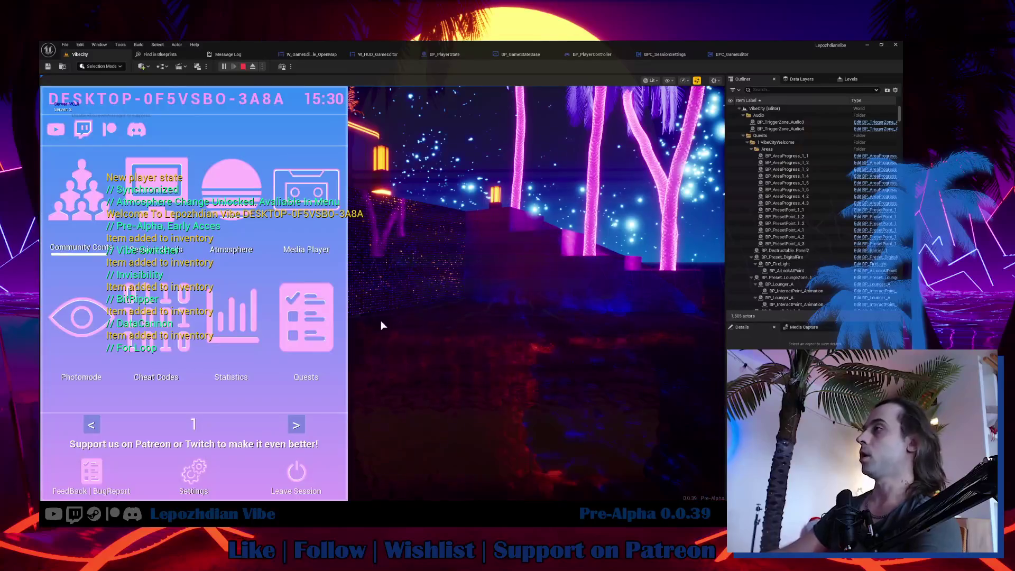
pyautogui.click(296, 424)
pyautogui.click(284, 314)
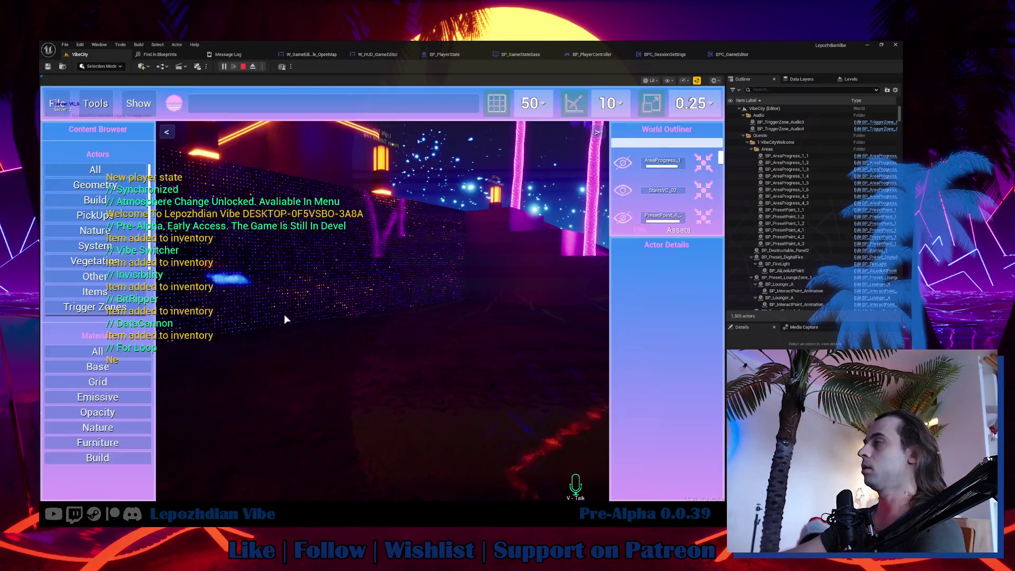
# - Delete the DefaultLayer layer, select the Box_400x802 floor piece, and stop the playtest
pyautogui.click(434, 99)
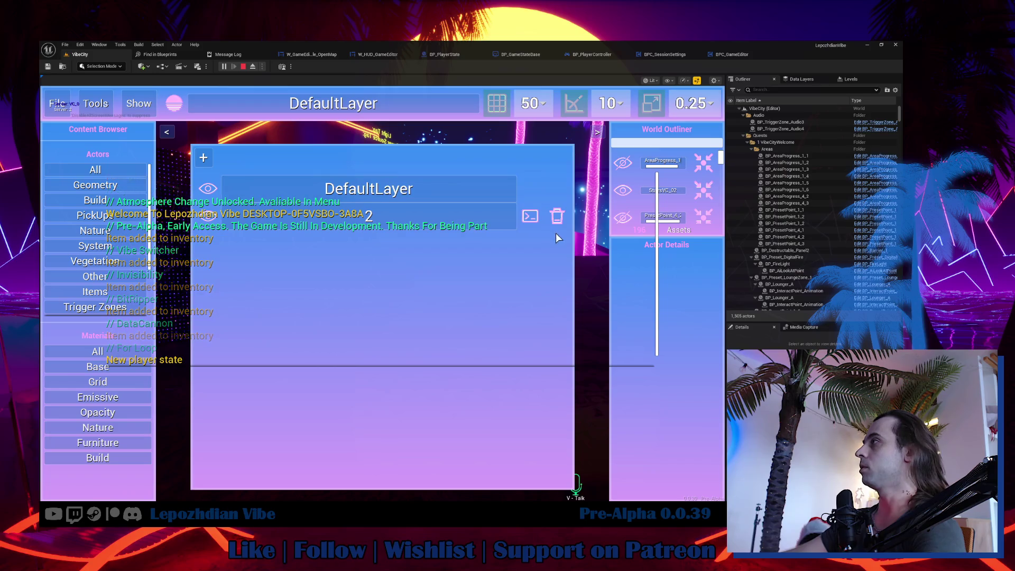
pyautogui.click(558, 217)
pyautogui.click(330, 319)
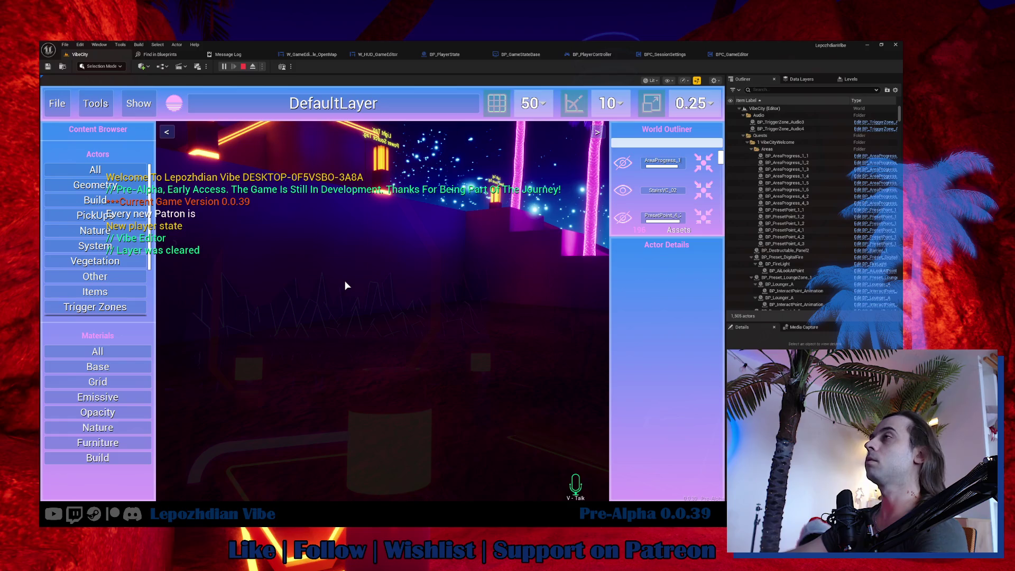
pyautogui.click(388, 267)
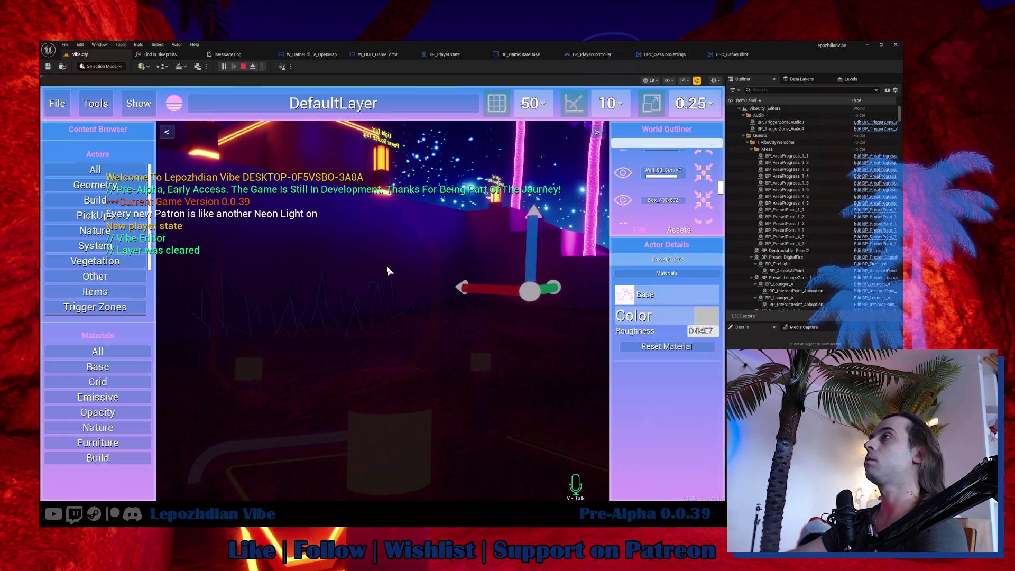
pyautogui.press('Escape')
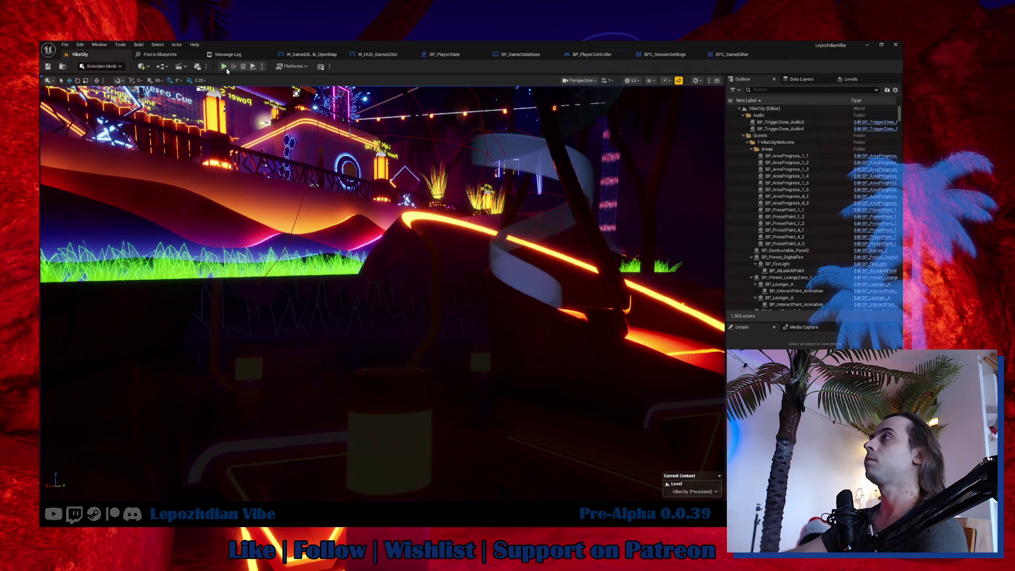
# - Start a new playtest and enter the in-game level editor with mouse control released
pyautogui.click(224, 67)
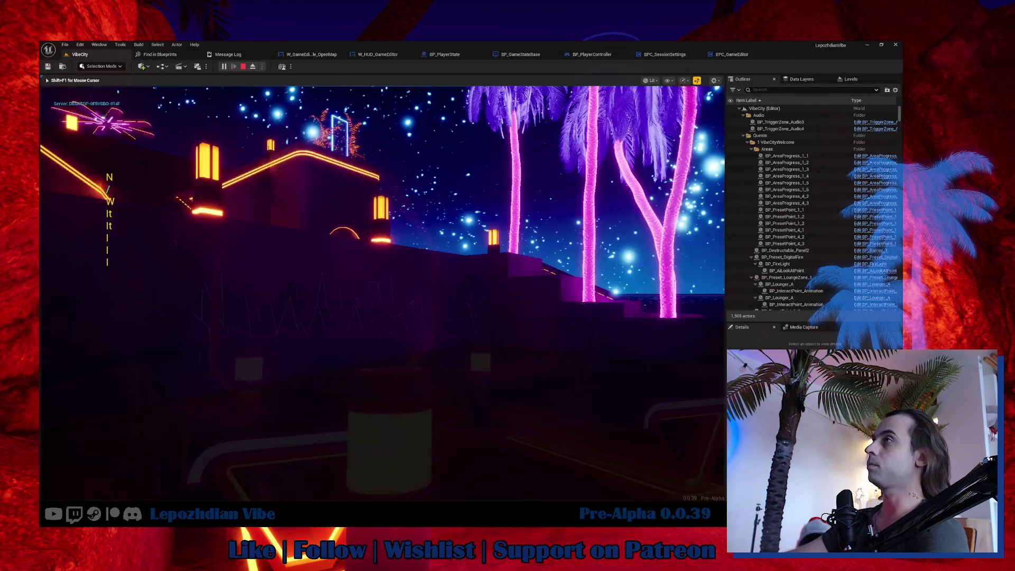
pyautogui.press('Tab')
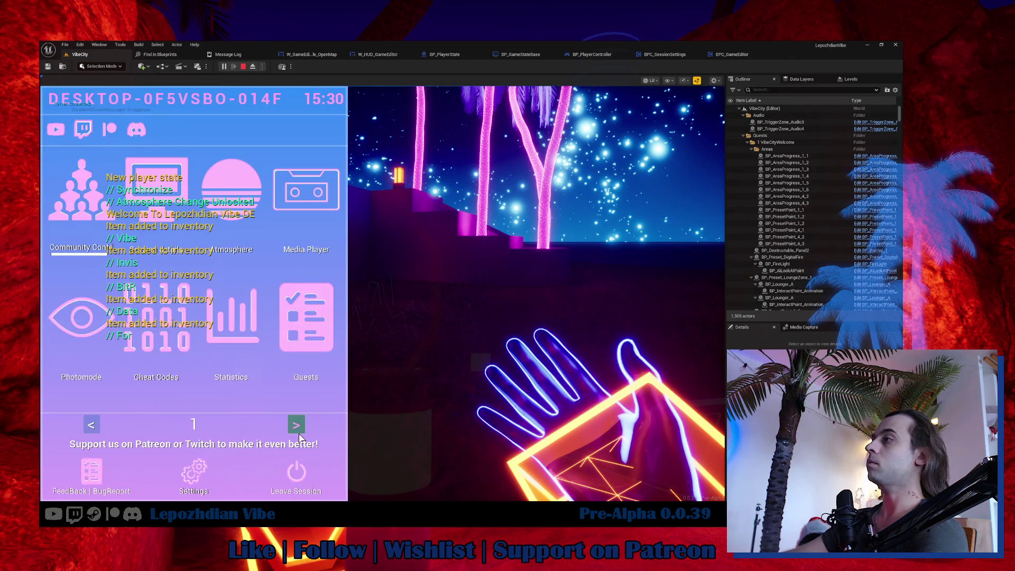
pyautogui.click(276, 331)
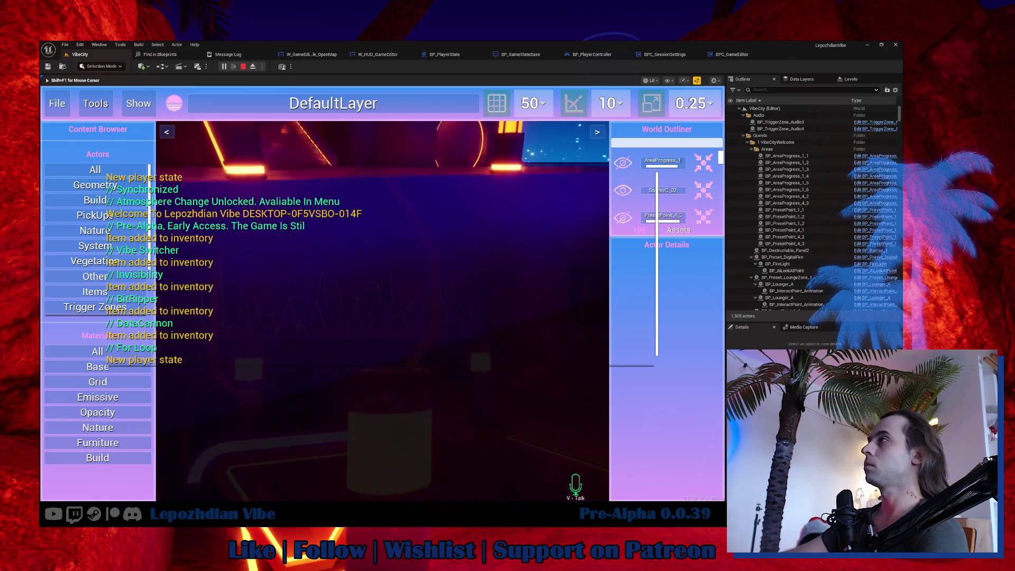
pyautogui.hotkey('shift', 'F1')
# - Apply the Emissive_Base material to the Box_400x802 floor and begin Save Map As
pyautogui.click(372, 296)
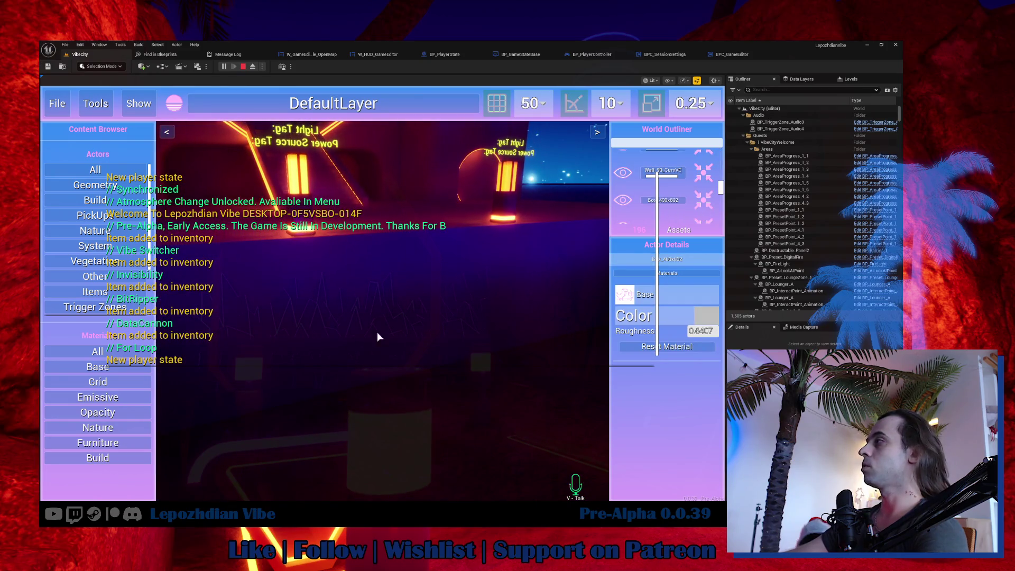
pyautogui.click(98, 397)
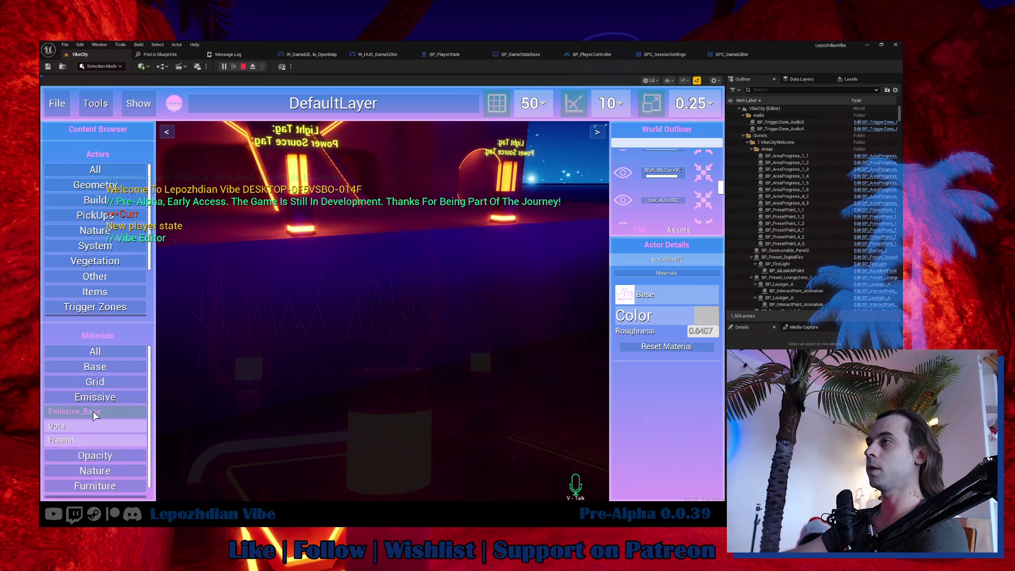
pyautogui.moveTo(79, 411)
pyautogui.mouseDown()
pyautogui.moveTo(308, 311)
pyautogui.moveTo(373, 296)
pyautogui.mouseUp()
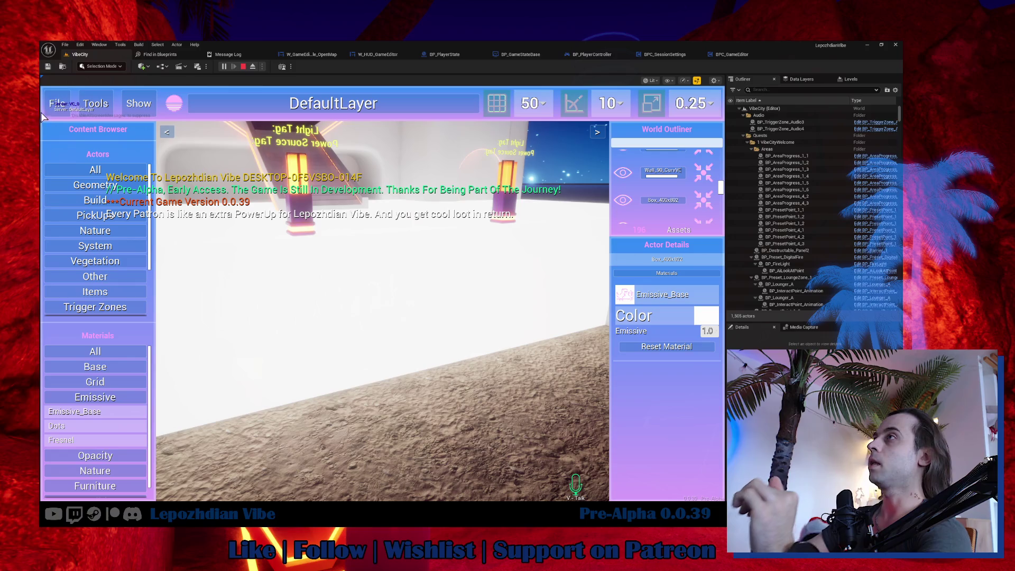
pyautogui.click(56, 104)
pyautogui.click(397, 227)
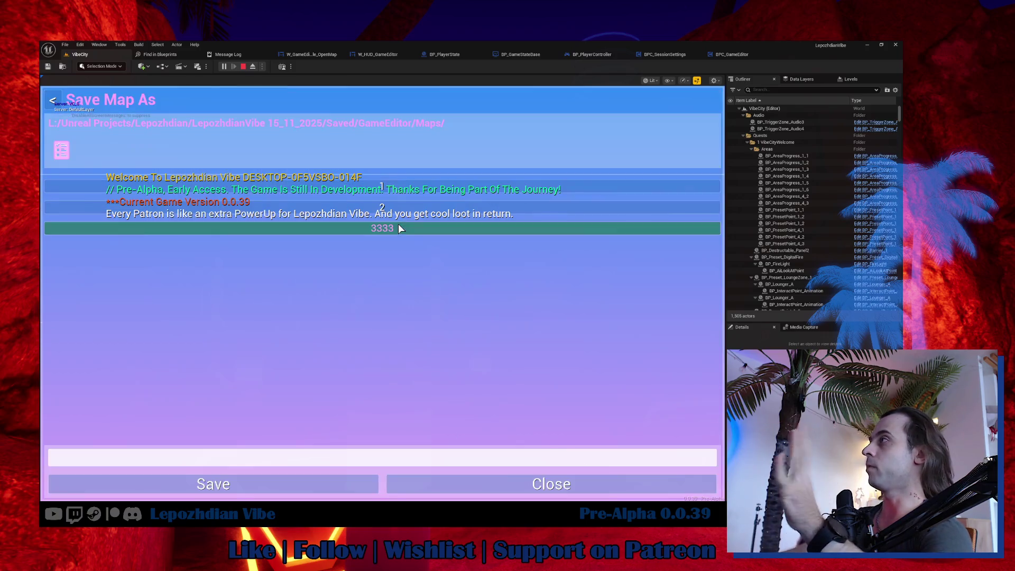
# - Overwrite save slot '1' with the edited map, then stop the playtest and return to VibeCity
pyautogui.click(392, 188)
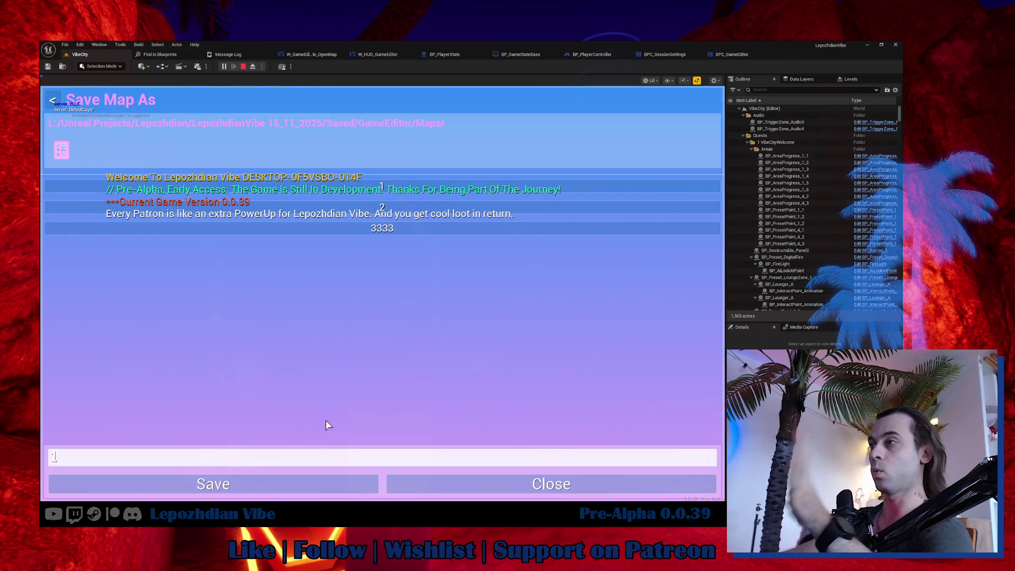
pyautogui.click(316, 484)
pyautogui.click(336, 354)
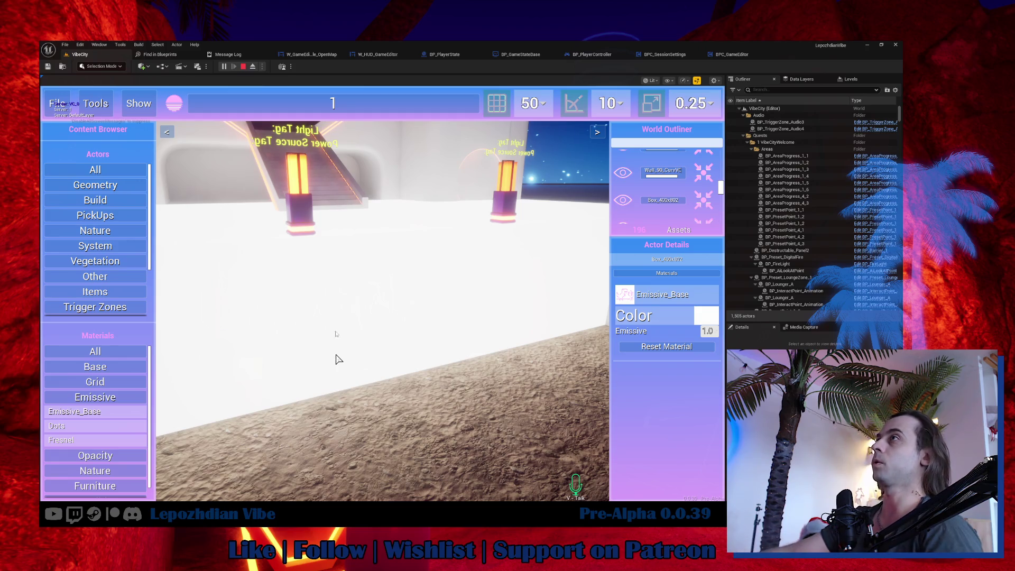
pyautogui.press('Escape')
pyautogui.click(89, 58)
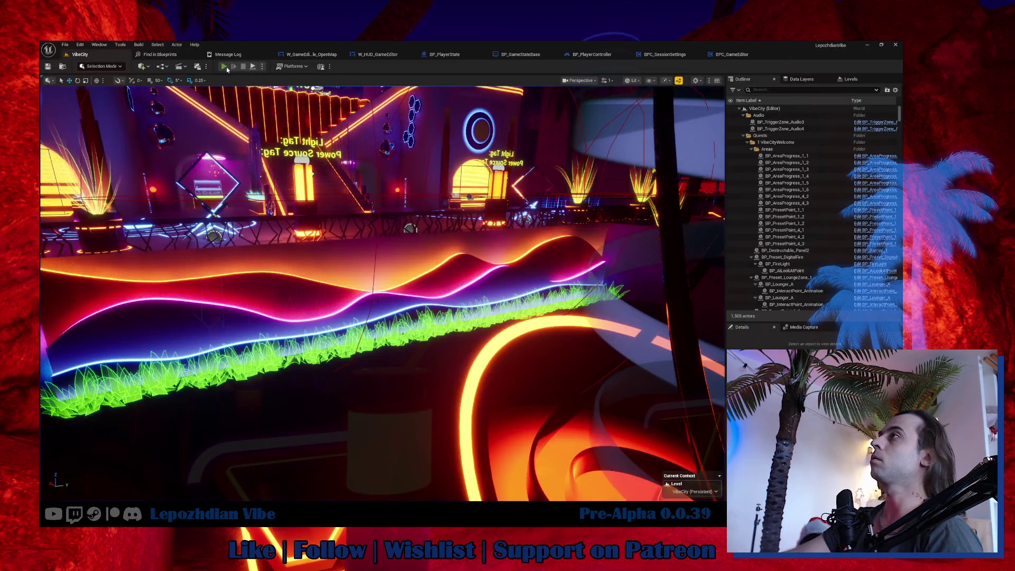
# - Run a playtest, switch from hotbar slot 2 back to slot 1, then stop it
pyautogui.click(225, 67)
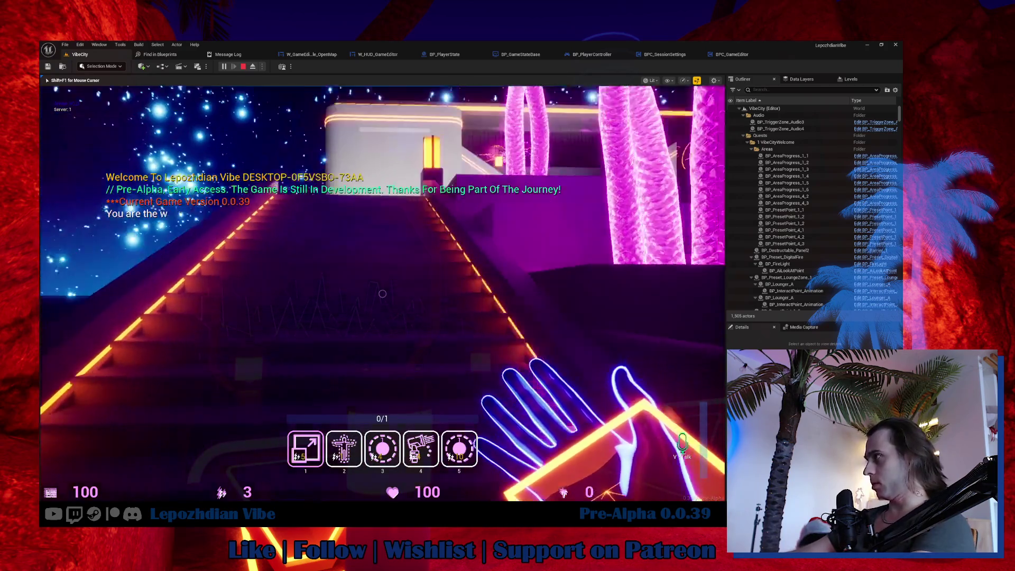
pyautogui.press('2')
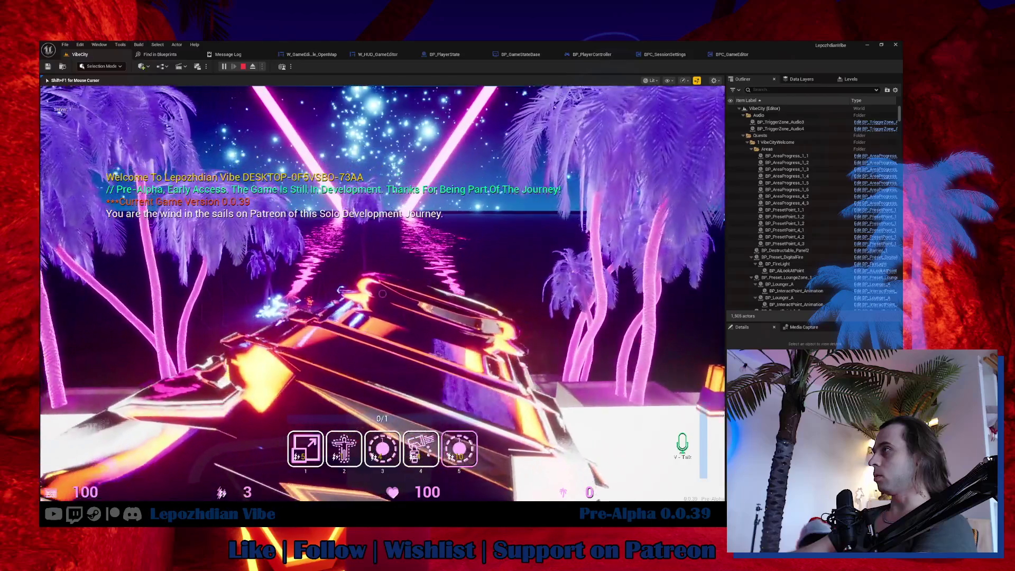
pyautogui.press('1')
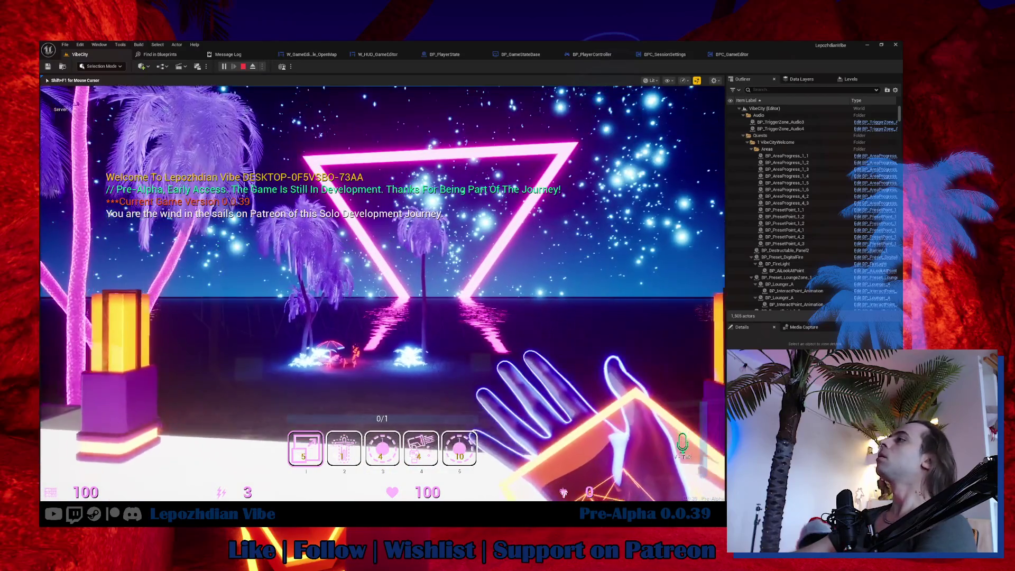
pyautogui.press('Escape')
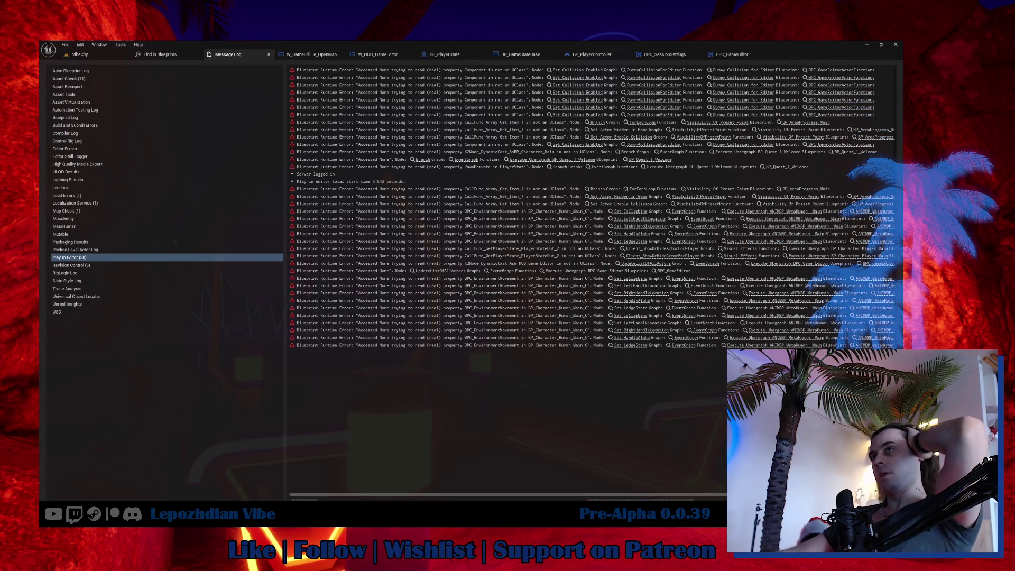
# - Save all modified VibeCity files with File > Save All, then walk forward in the new playtest
pyautogui.click(100, 54)
pyautogui.click(65, 45)
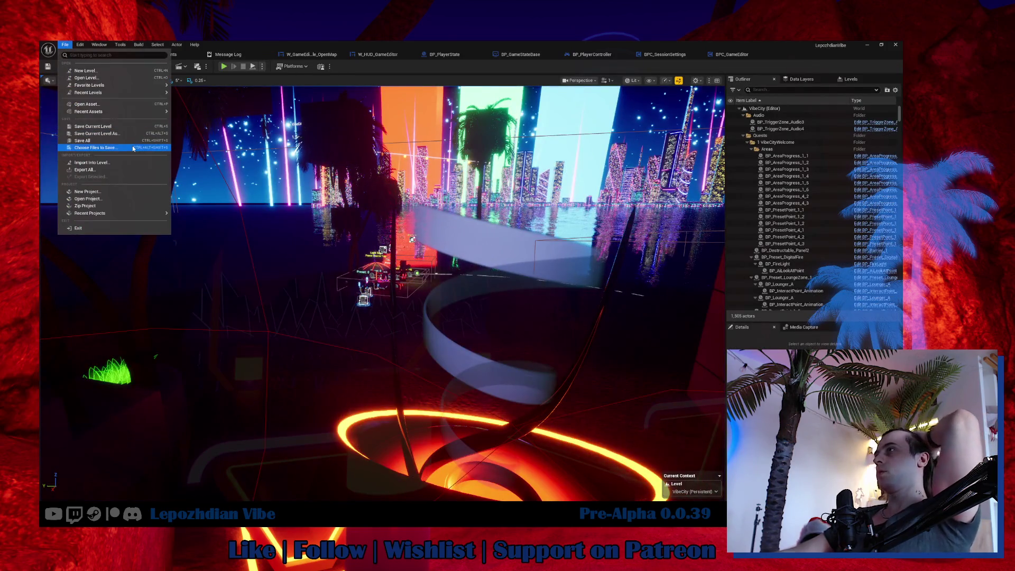
pyautogui.click(82, 141)
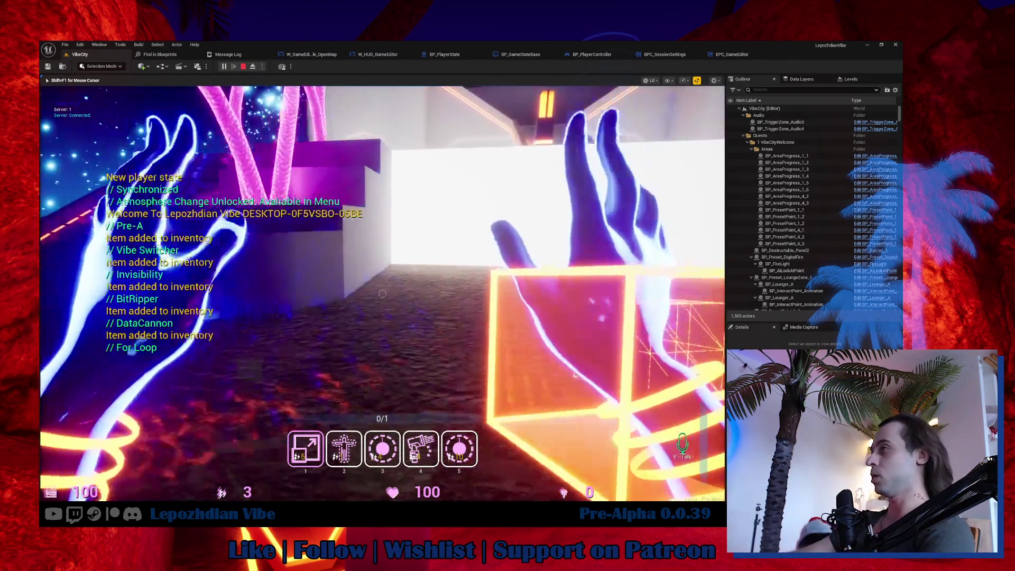
pyautogui.press('w')
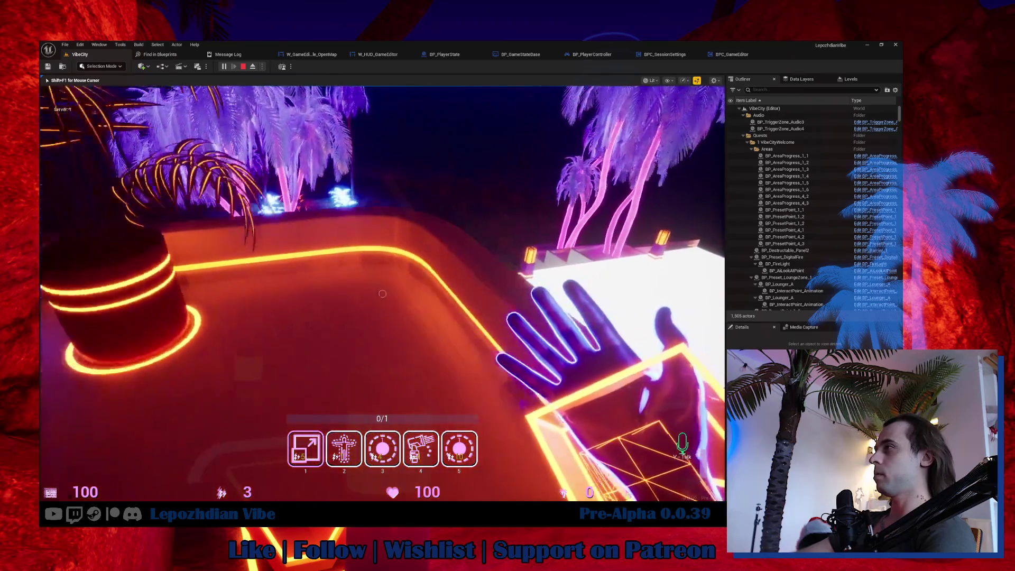
# - Jump onto the white plaza ledge and bring up the in-game phone menu
pyautogui.press('space')
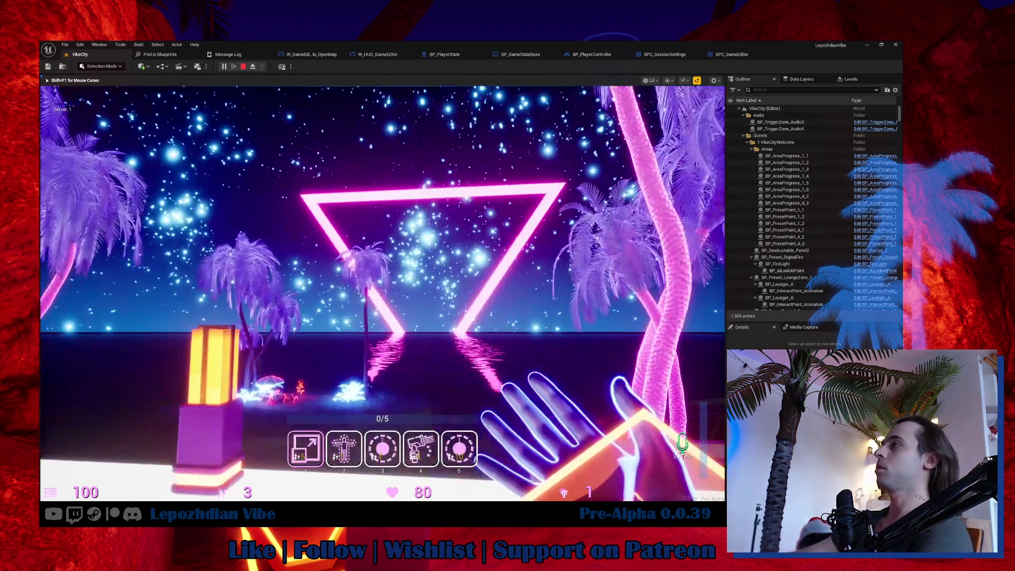
pyautogui.press('Tab')
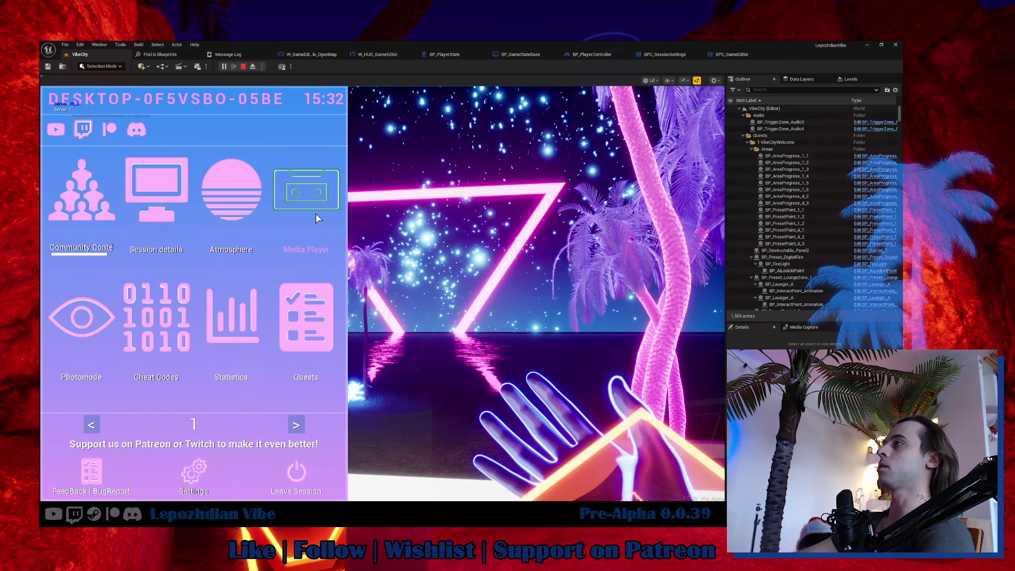
# - Switch the atmosphere preset to SunSet and view the sunset
pyautogui.click(231, 201)
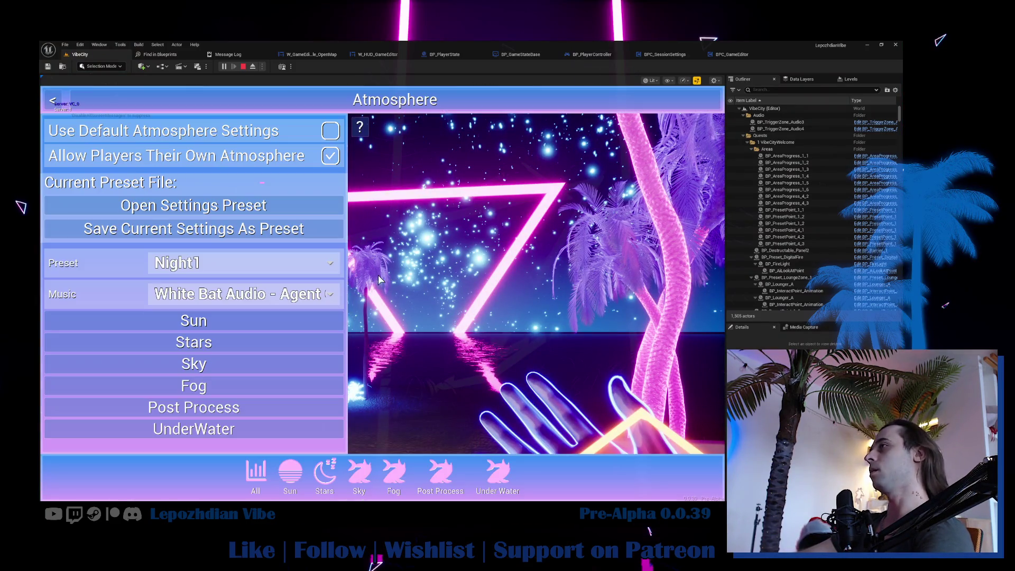
pyautogui.click(247, 270)
pyautogui.click(255, 418)
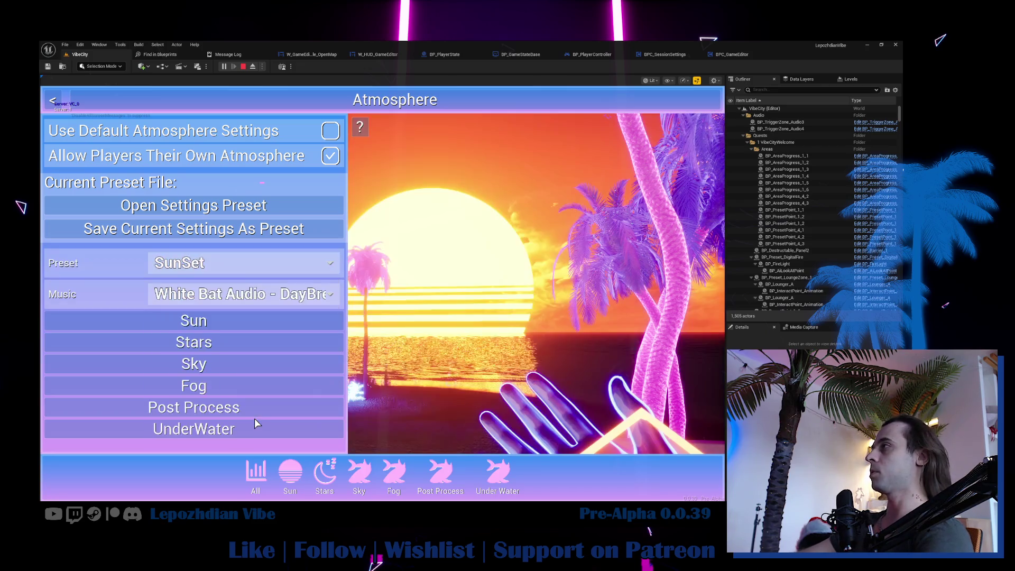
pyautogui.press('Escape')
pyautogui.press('Escape')
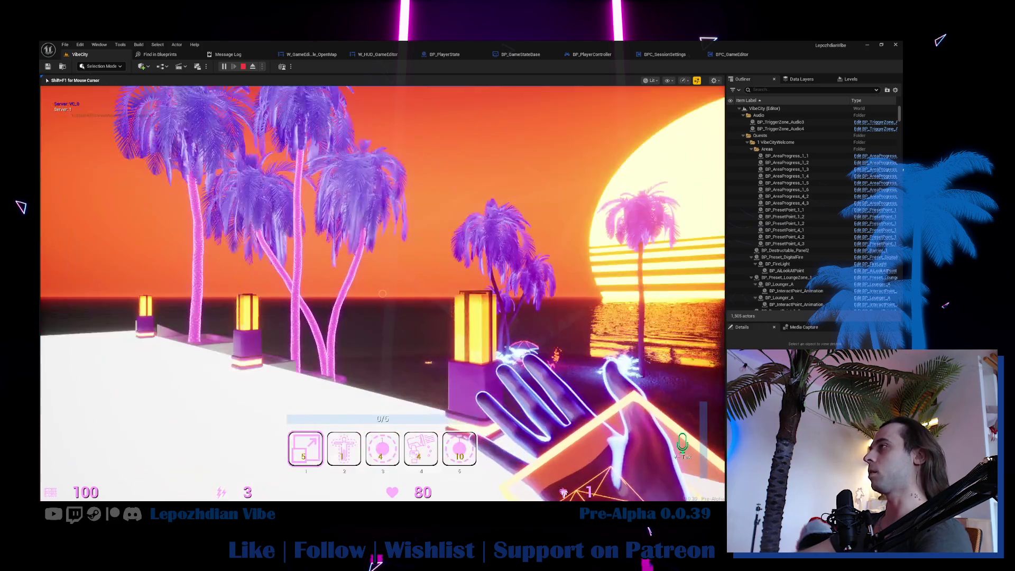
pyautogui.press('Escape')
# - Switch the atmosphere preset to MorningVibe and look around the daytime beach
pyautogui.click(227, 196)
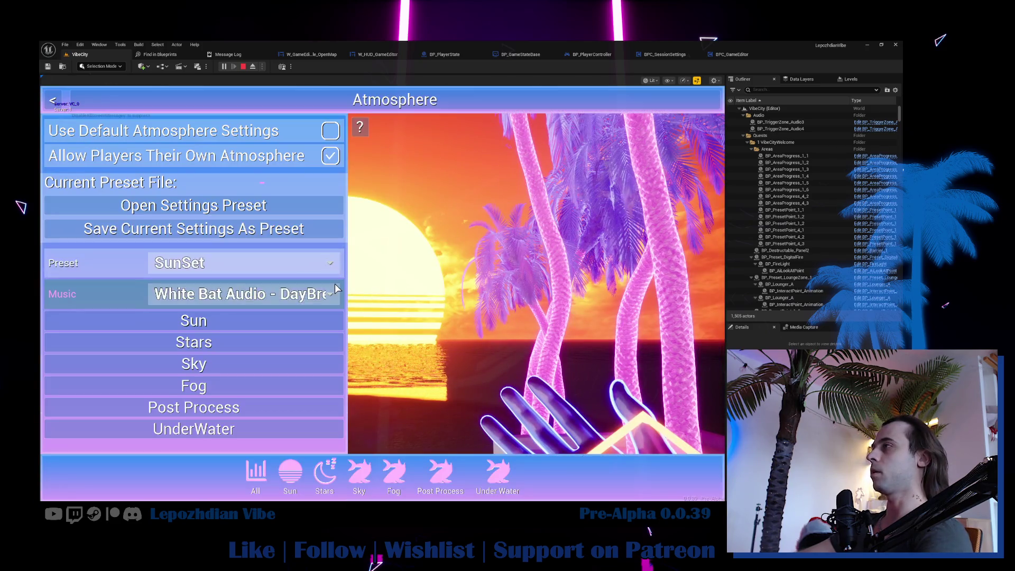
pyautogui.click(279, 269)
pyautogui.click(268, 328)
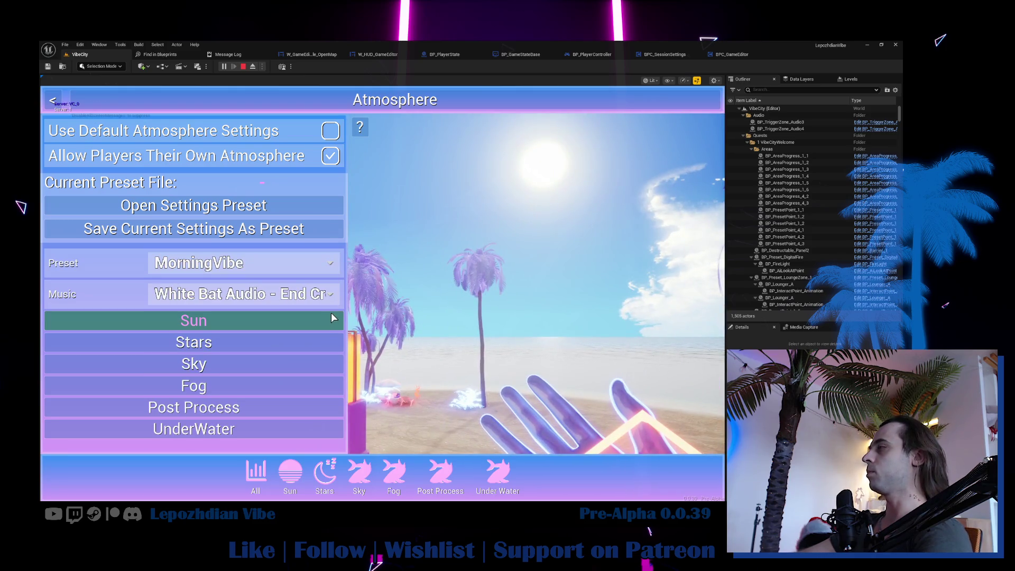
pyautogui.click(380, 299)
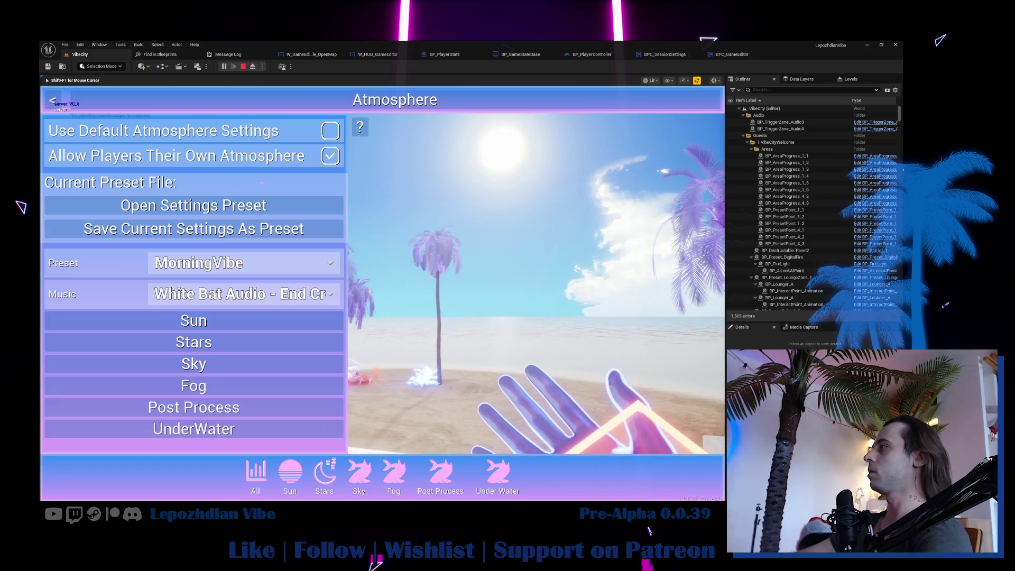
# - Apply the VaporDay atmosphere preset, then stop the playtest
pyautogui.click(237, 271)
pyautogui.click(236, 431)
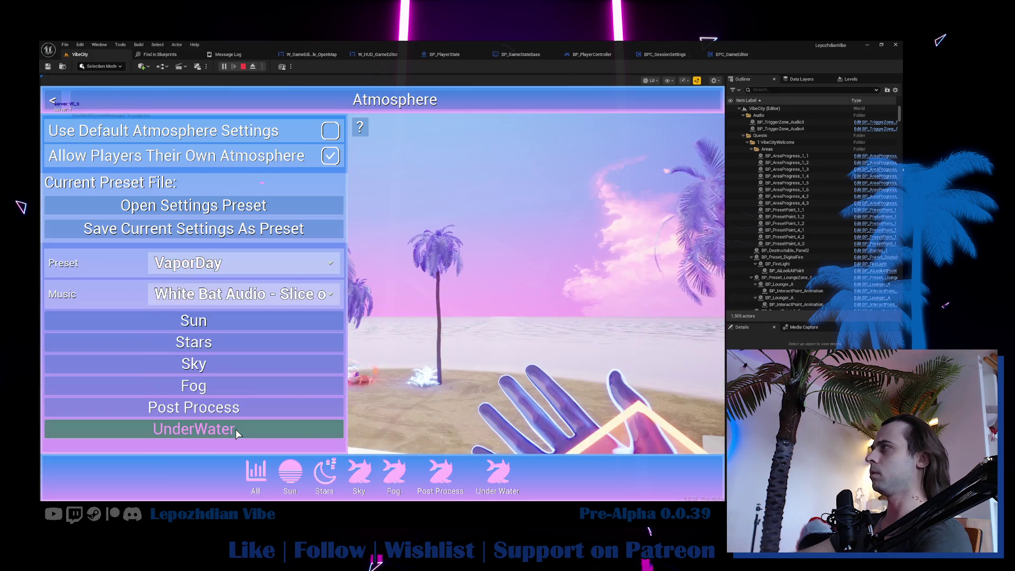
pyautogui.press('Escape')
pyautogui.press('Escape')
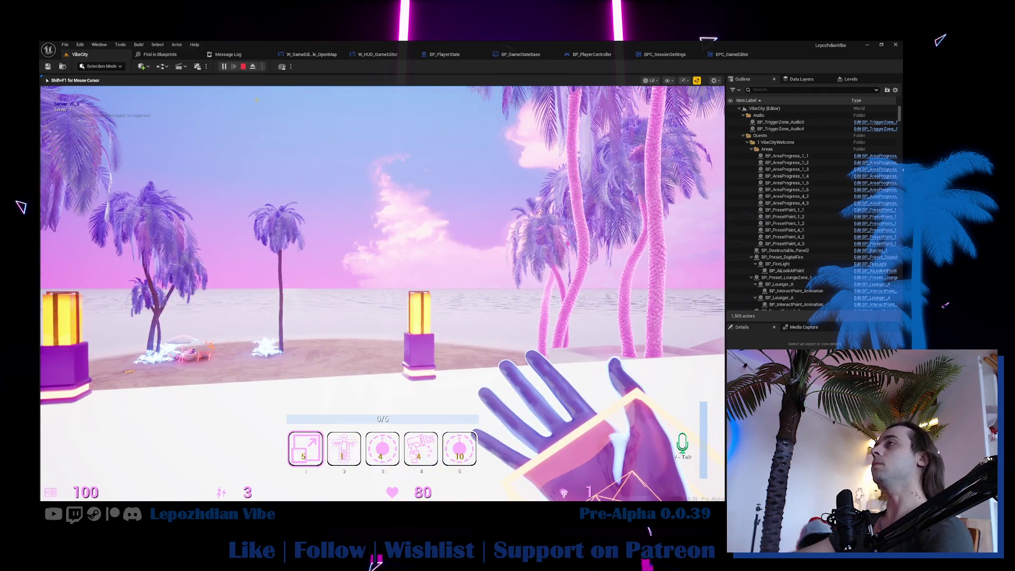
pyautogui.press('Escape')
pyautogui.click(65, 44)
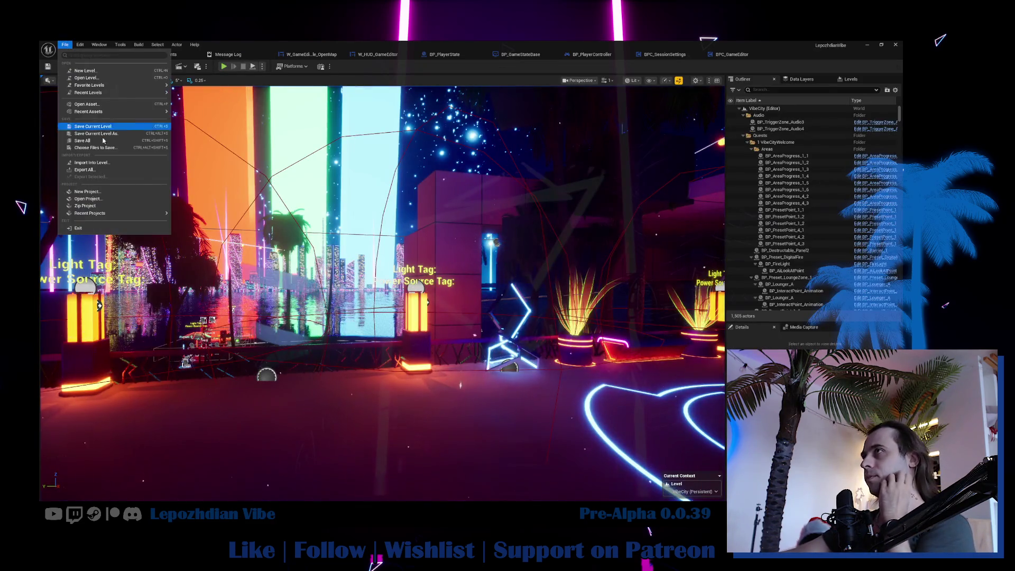
# - Save all modified files, face the neon city skyline, and launch Play-In-Editor
pyautogui.click(104, 140)
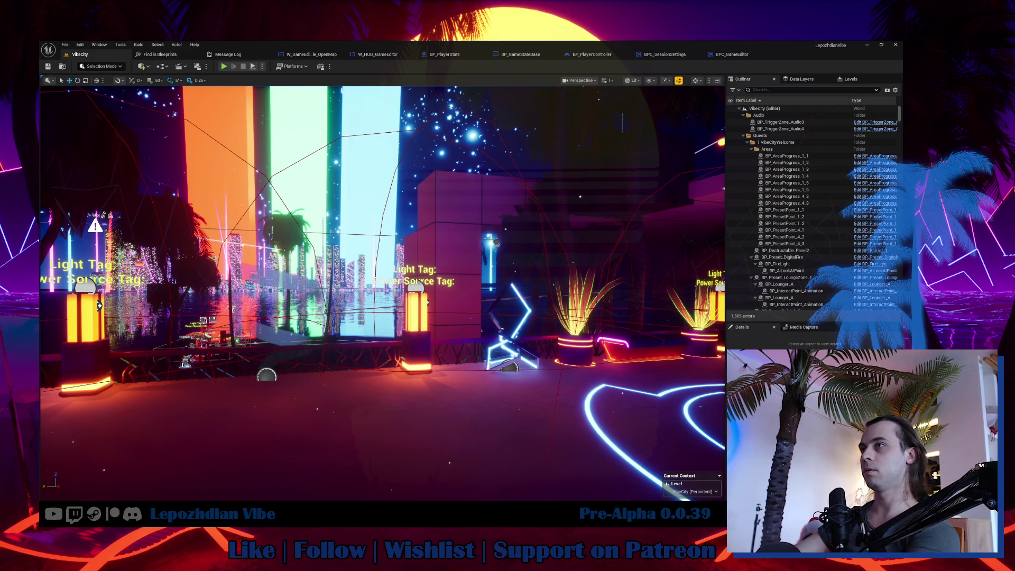
pyautogui.moveTo(62, 298); pyautogui.dragTo(62, 204)
pyautogui.moveTo(312, 337); pyautogui.dragTo(313, 337)
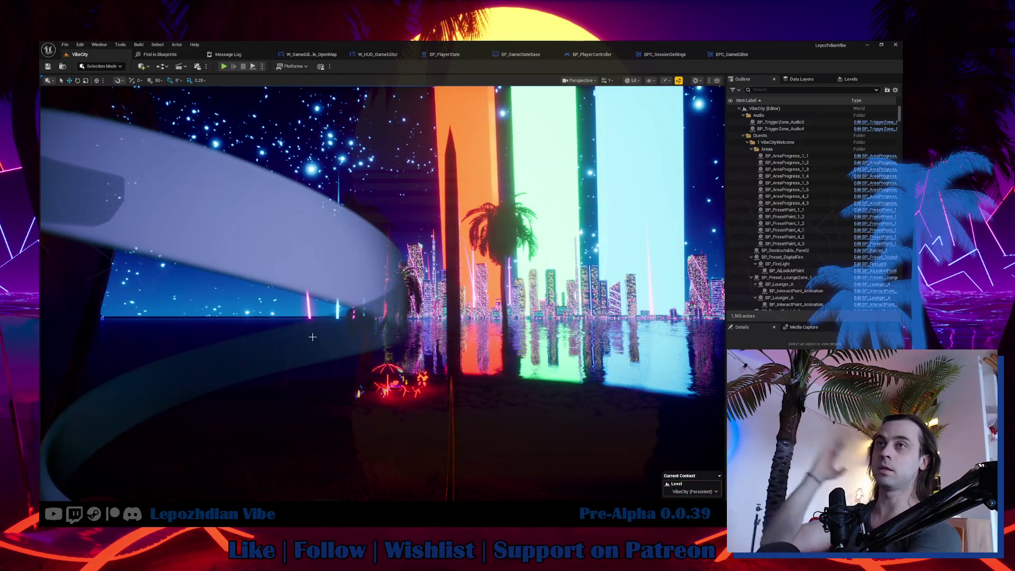
pyautogui.click(224, 67)
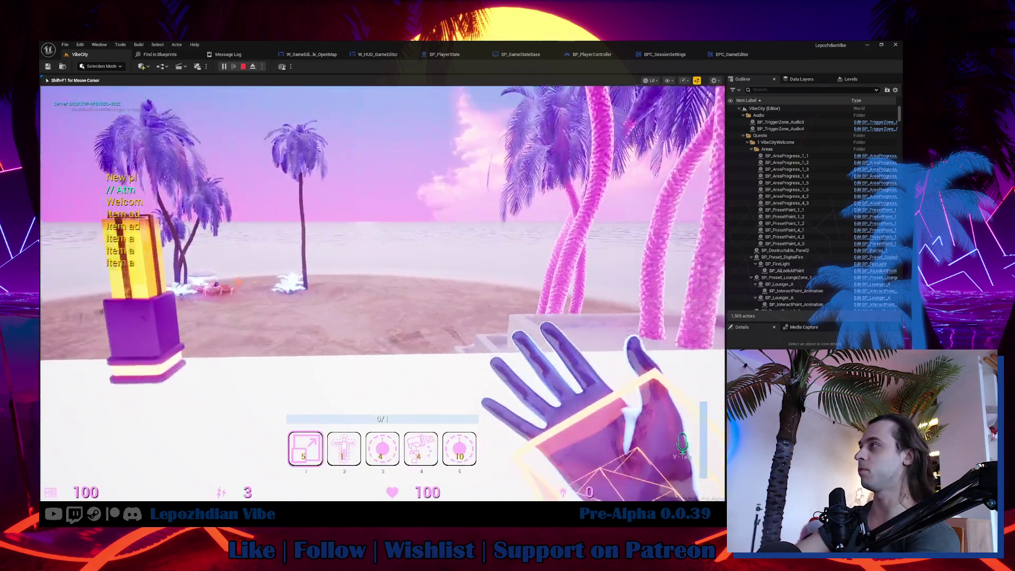
# - Set the in-game atmosphere preset to Night1, then close the menu
pyautogui.press('Tab')
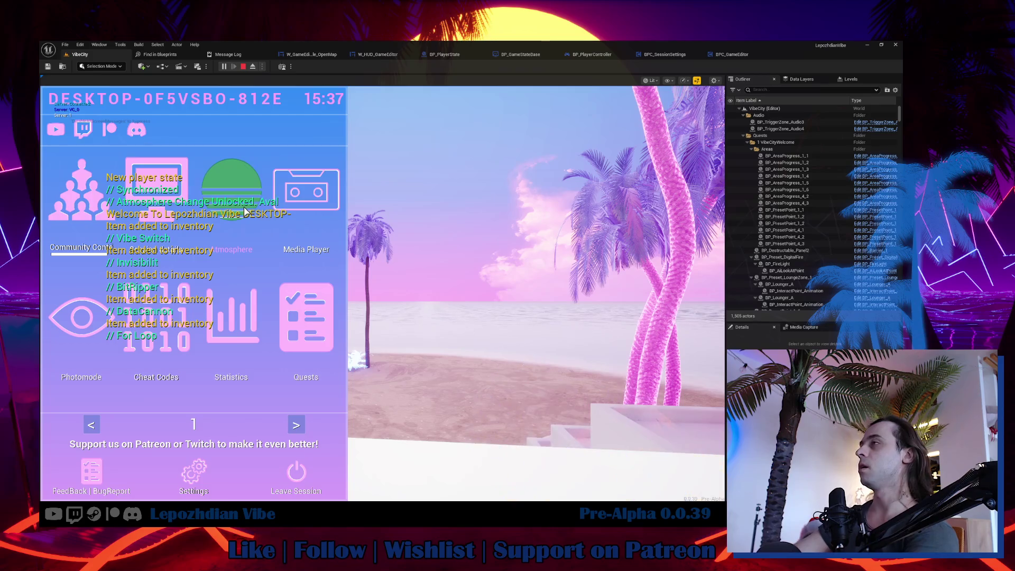
pyautogui.click(251, 222)
pyautogui.click(273, 261)
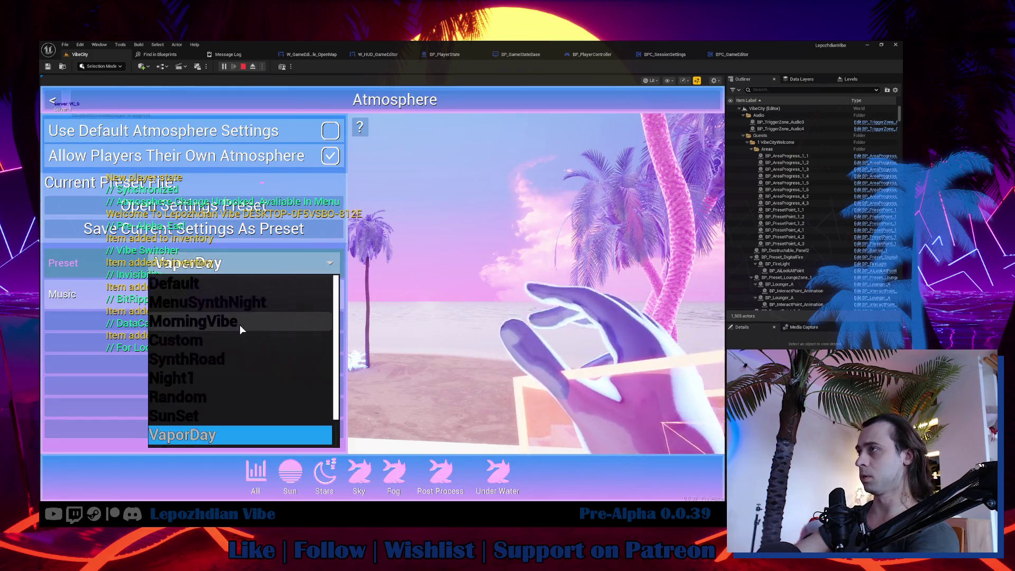
pyautogui.click(237, 375)
pyautogui.press('Escape')
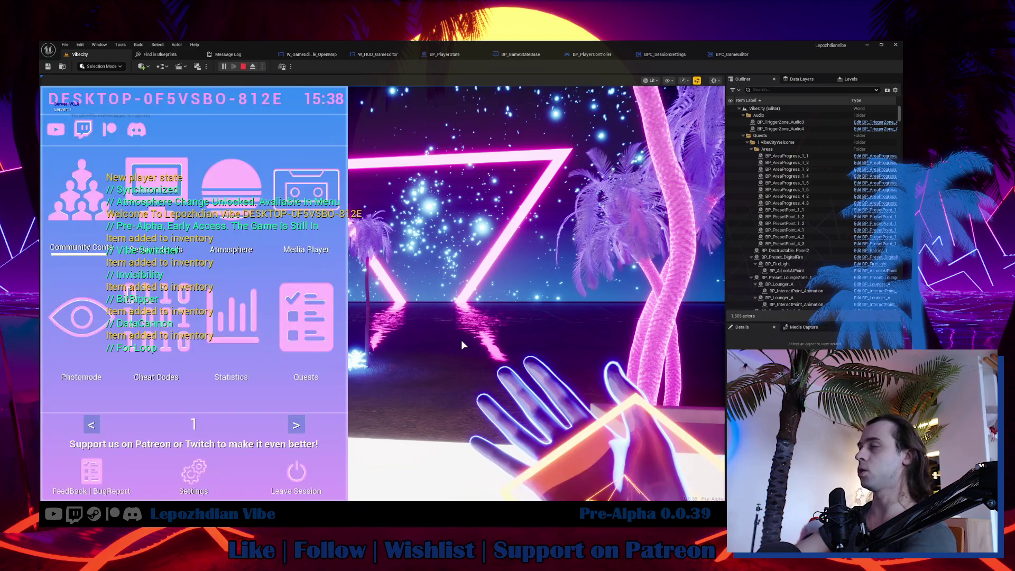
pyautogui.press('Escape')
# - Visit the HUD layout editor under Settings > HUD, then resume play
pyautogui.press('Tab')
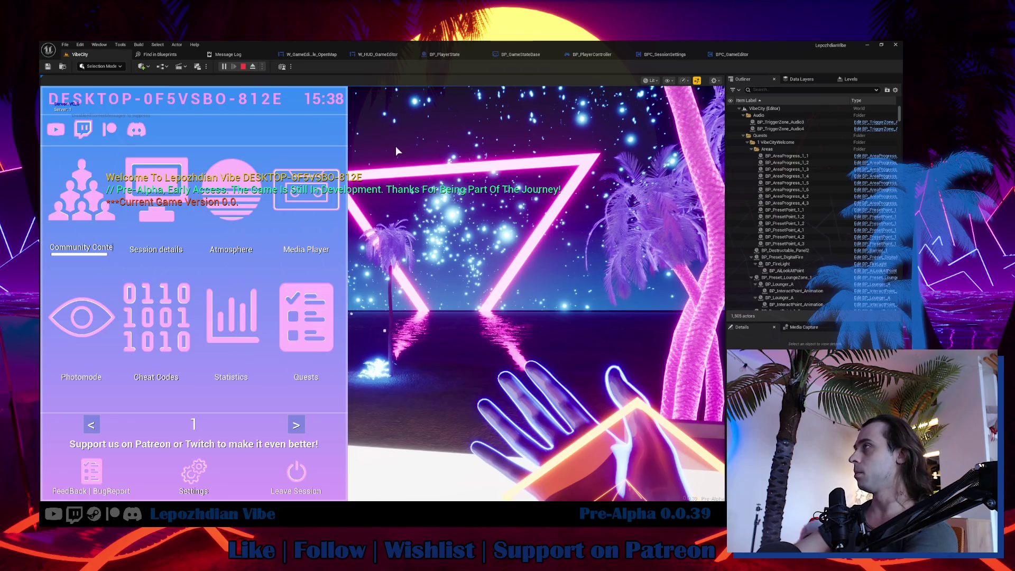
pyautogui.press('s')
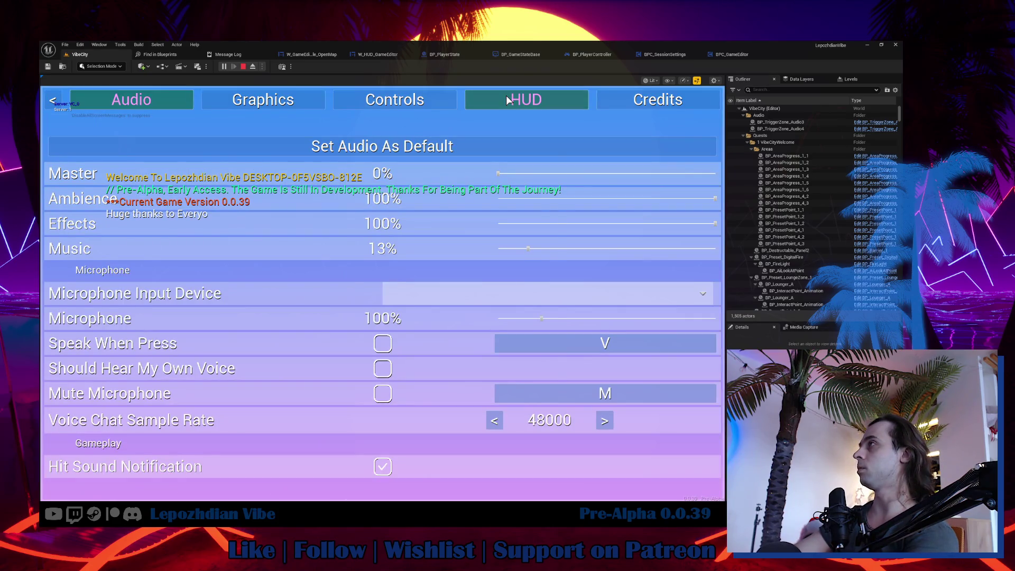
pyautogui.click(507, 97)
pyautogui.click(466, 151)
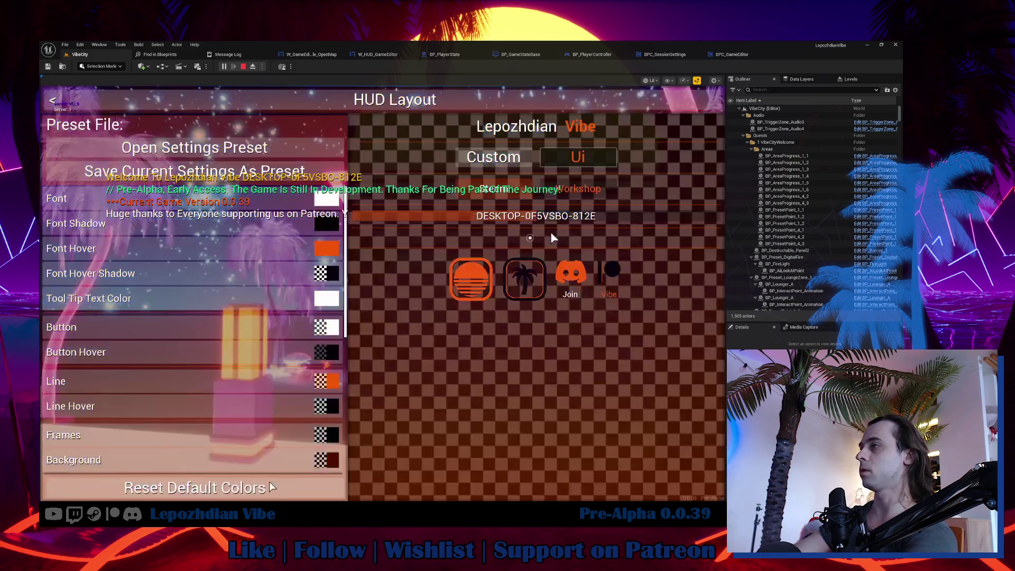
pyautogui.press('Escape')
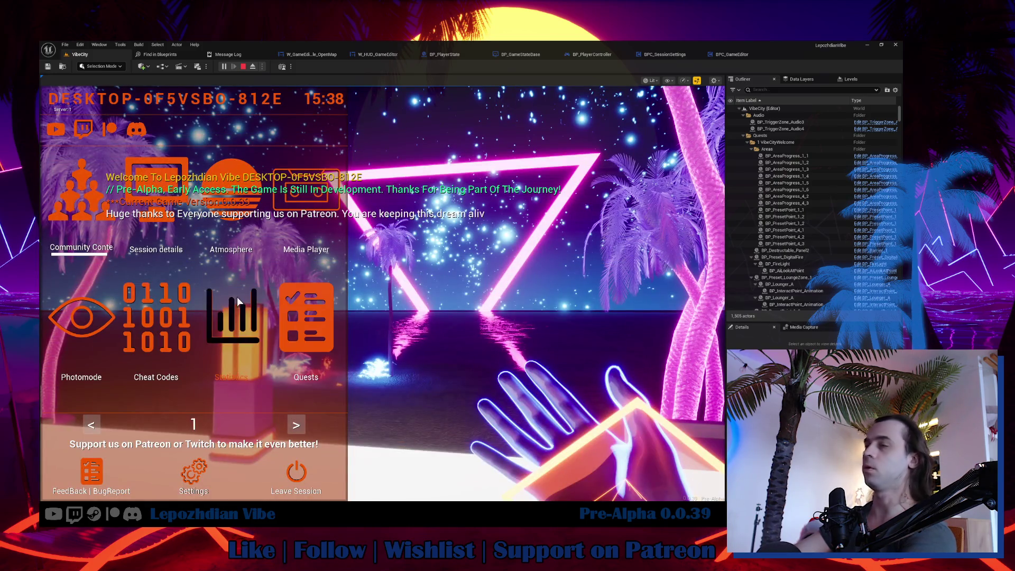
pyautogui.press('Escape')
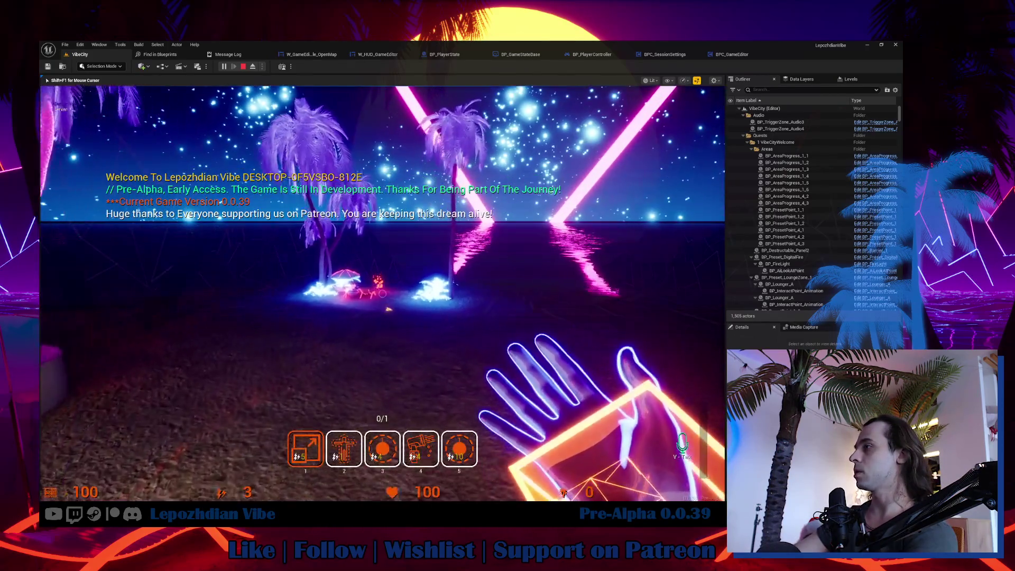
# - Walk forward toward the beach and bring the in-game menu back up
pyautogui.press('w')
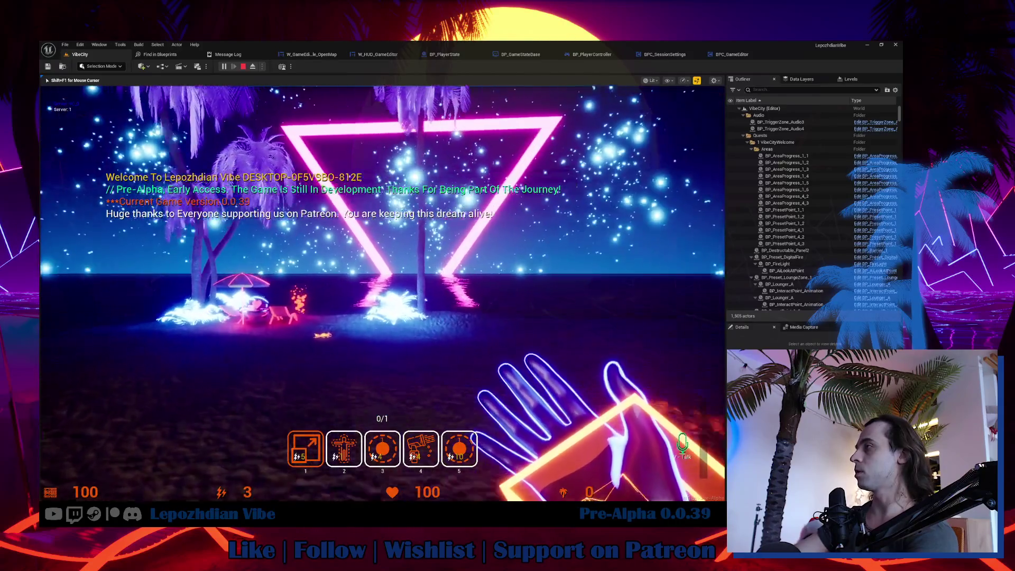
pyautogui.press('w')
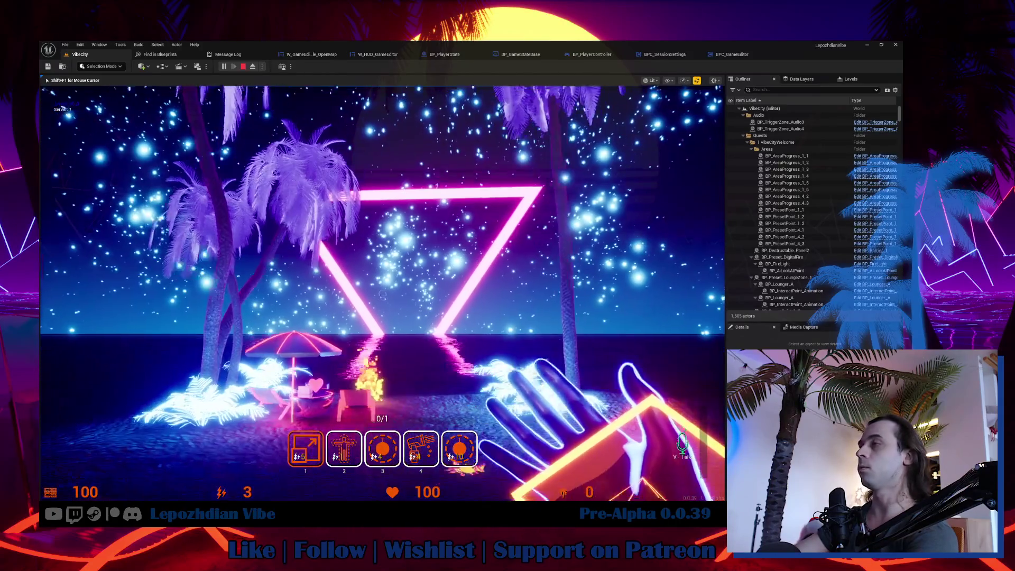
pyautogui.press('Tab')
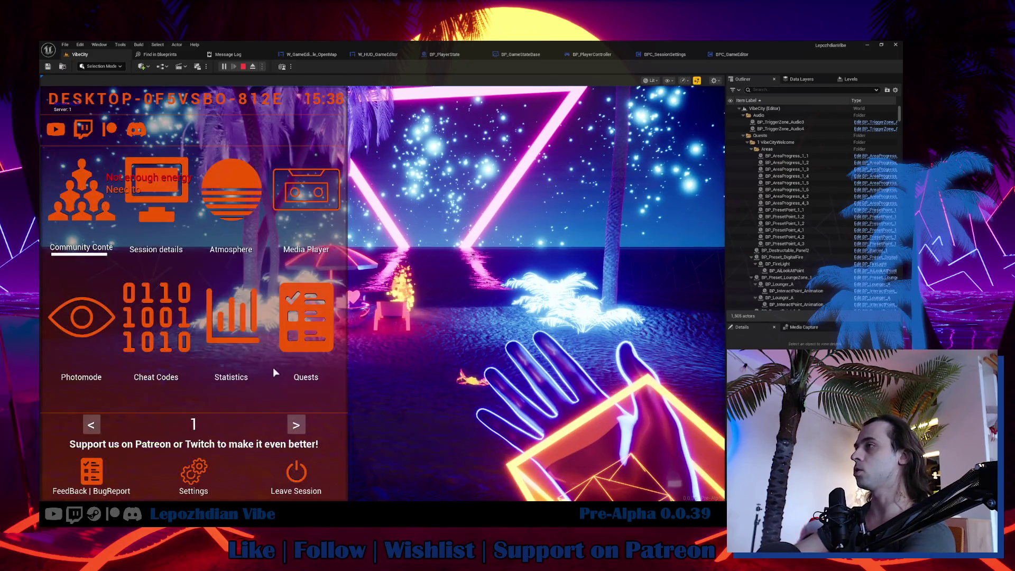
# - Check the Cheat Codes page, then return to gameplay
pyautogui.click(209, 330)
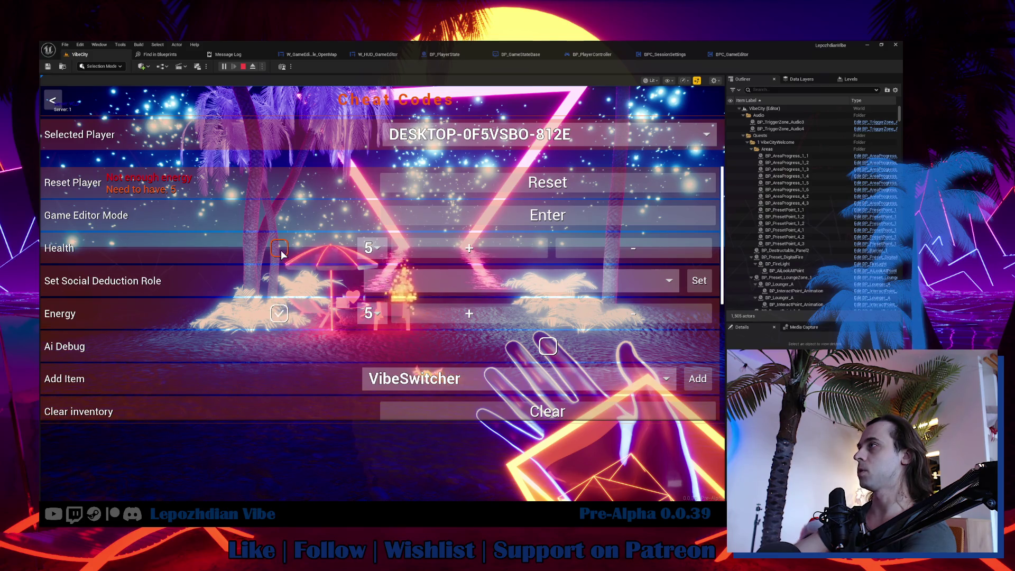
pyautogui.press('Escape')
pyautogui.press('Tab')
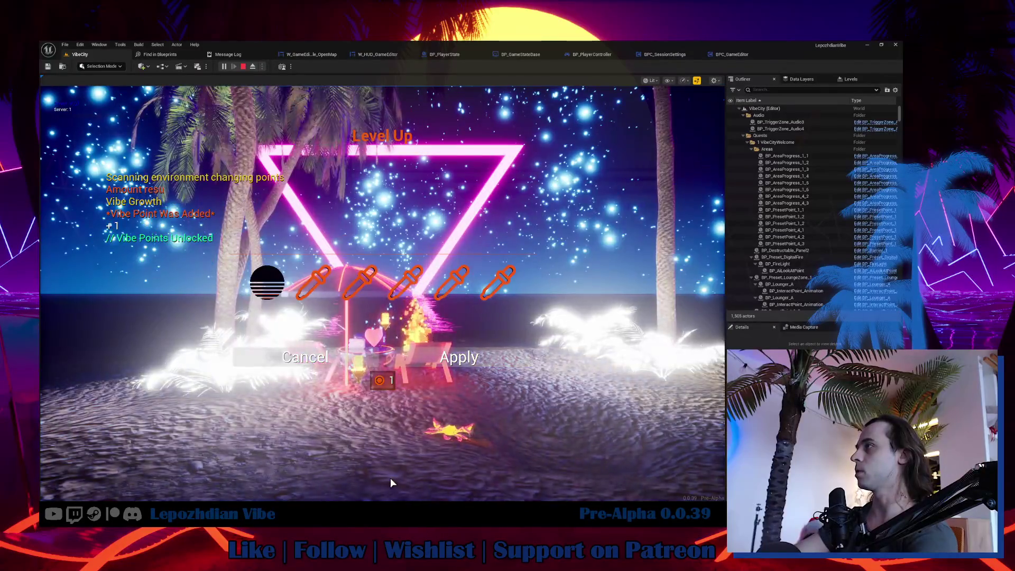
# - Preview orange and pink vibe colours, then apply orange-red for the level-up
pyautogui.click(354, 290)
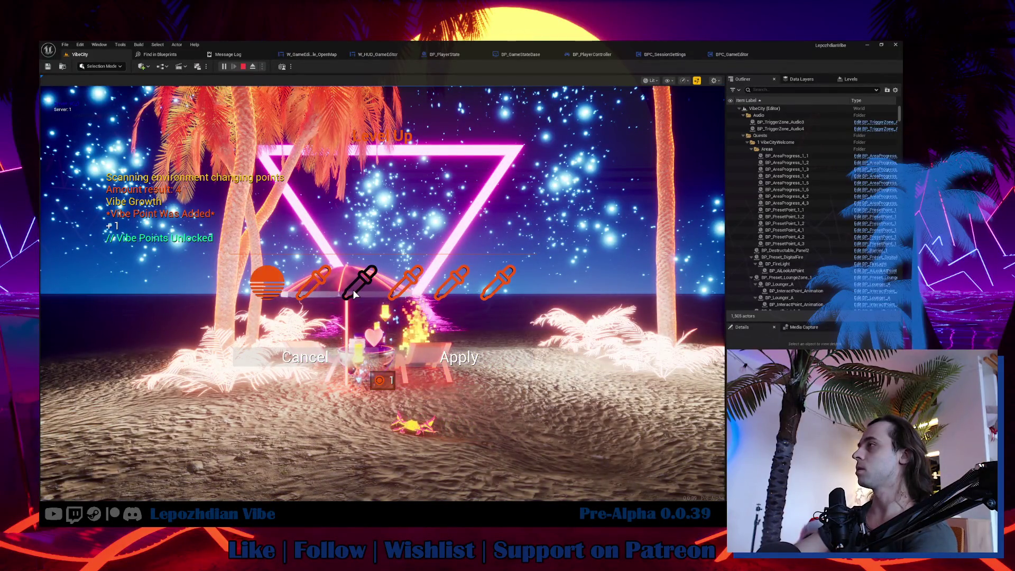
pyautogui.click(405, 285)
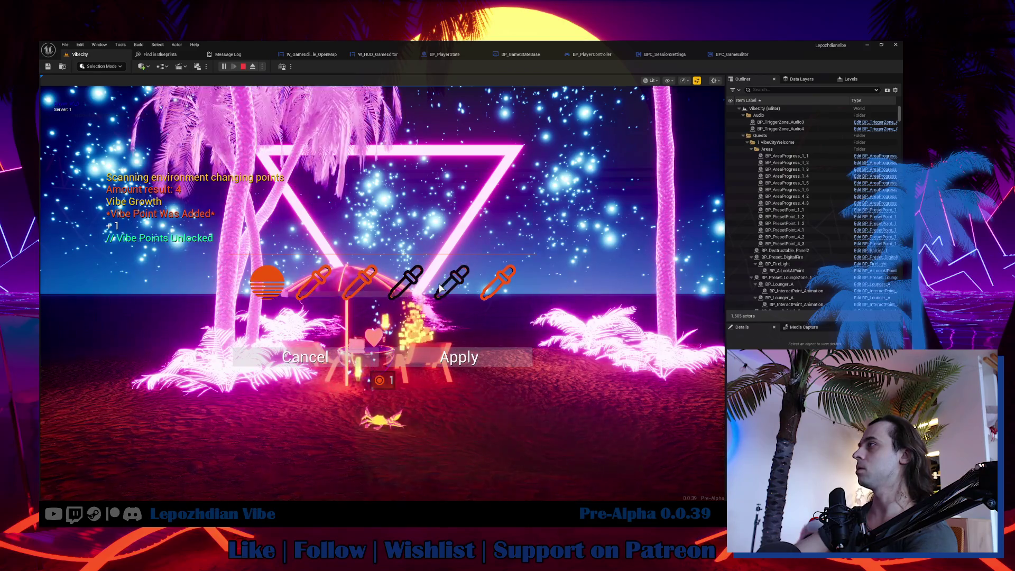
pyautogui.click(440, 289)
pyautogui.click(461, 357)
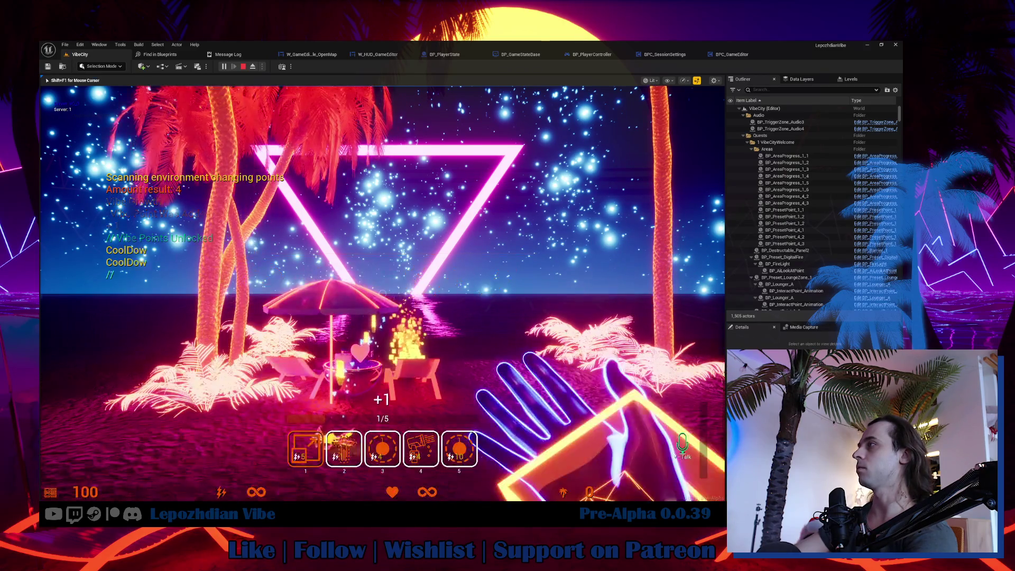
# - Turn toward the white building and go to the menu's second page
pyautogui.press('d')
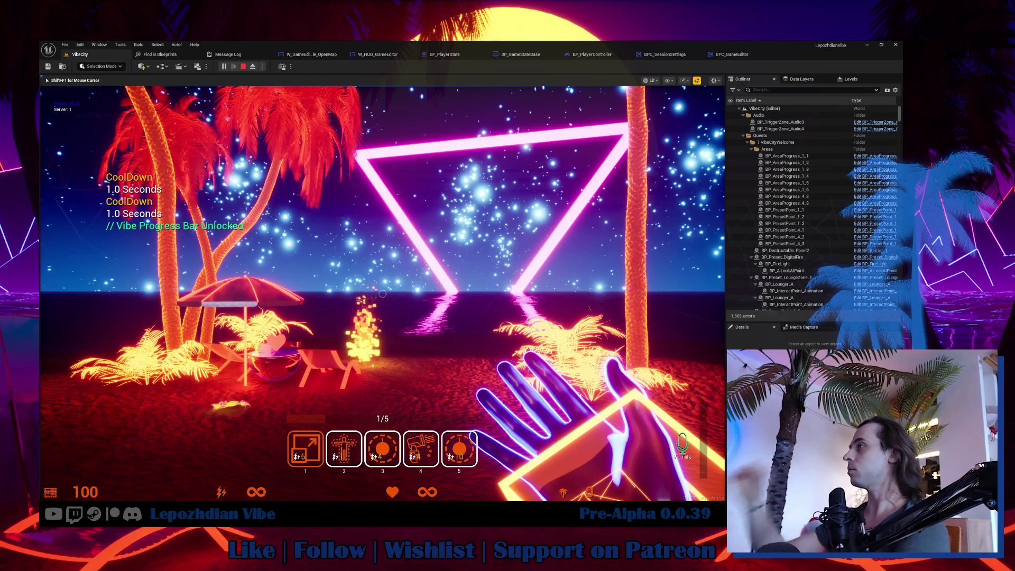
pyautogui.moveTo(383, 293)
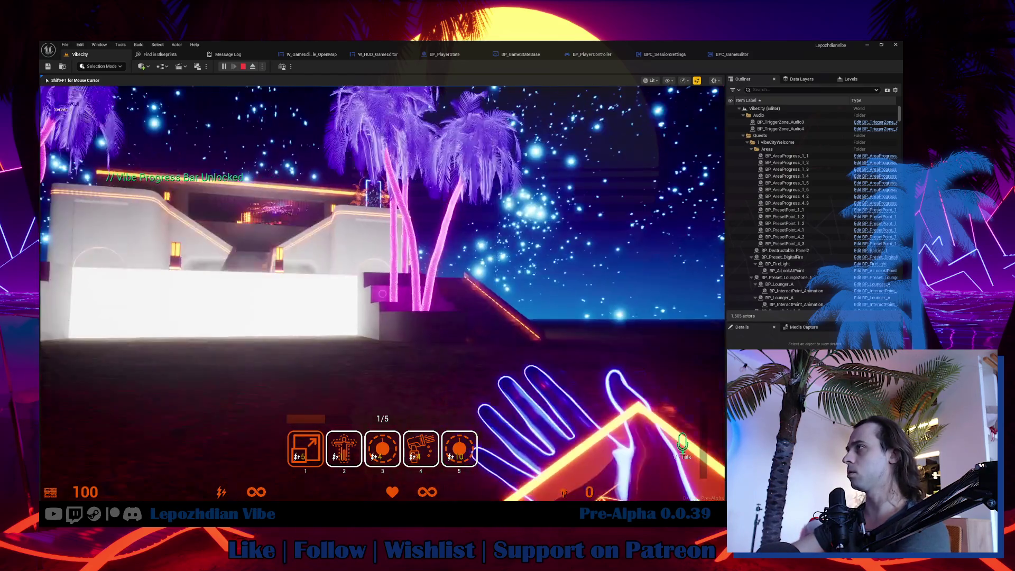
pyautogui.press('Tab')
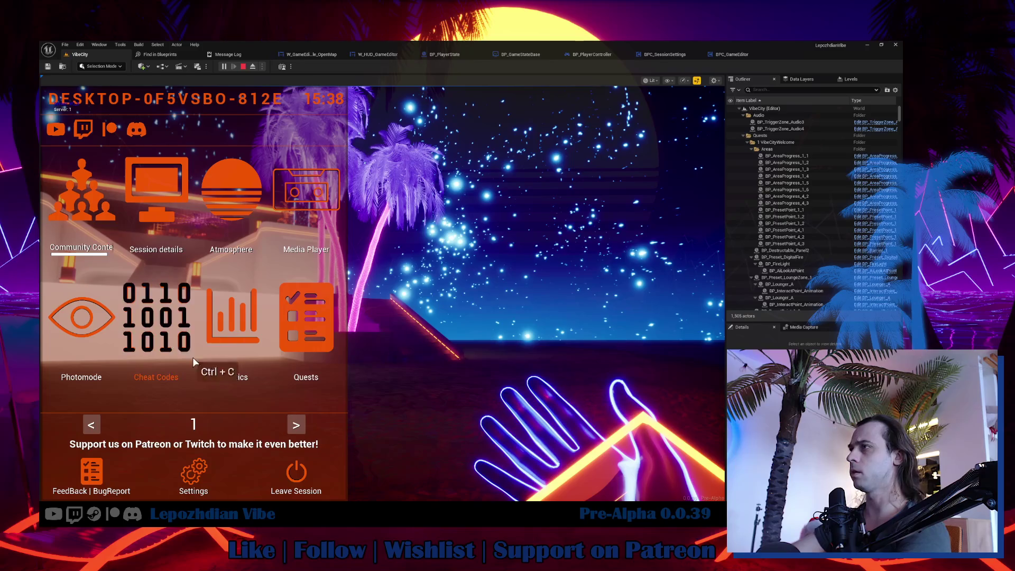
pyautogui.click(296, 425)
# - Open the in-game builder and set the floor's Color to dark blue
pyautogui.click(280, 329)
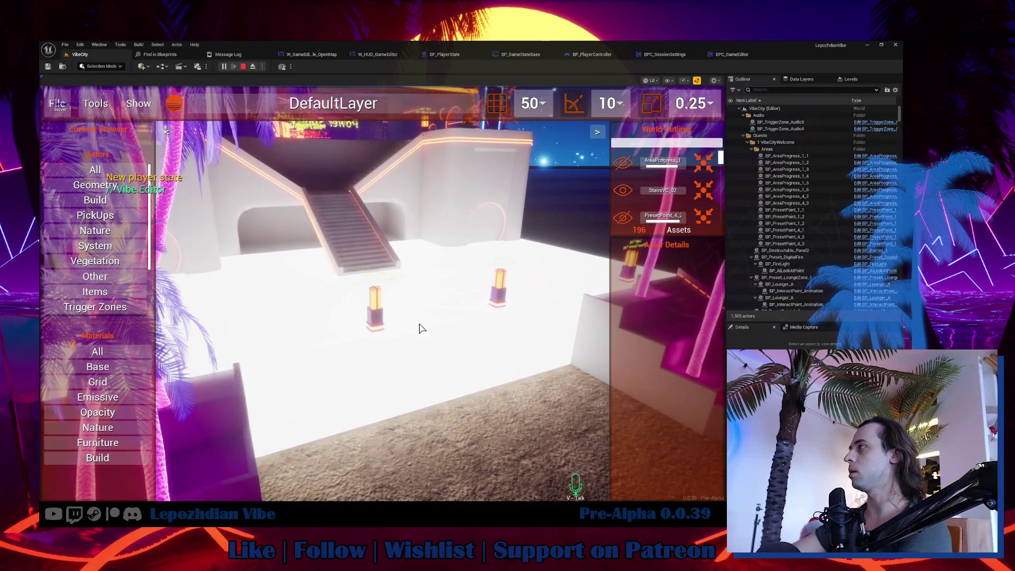
pyautogui.click(419, 328)
pyautogui.click(703, 324)
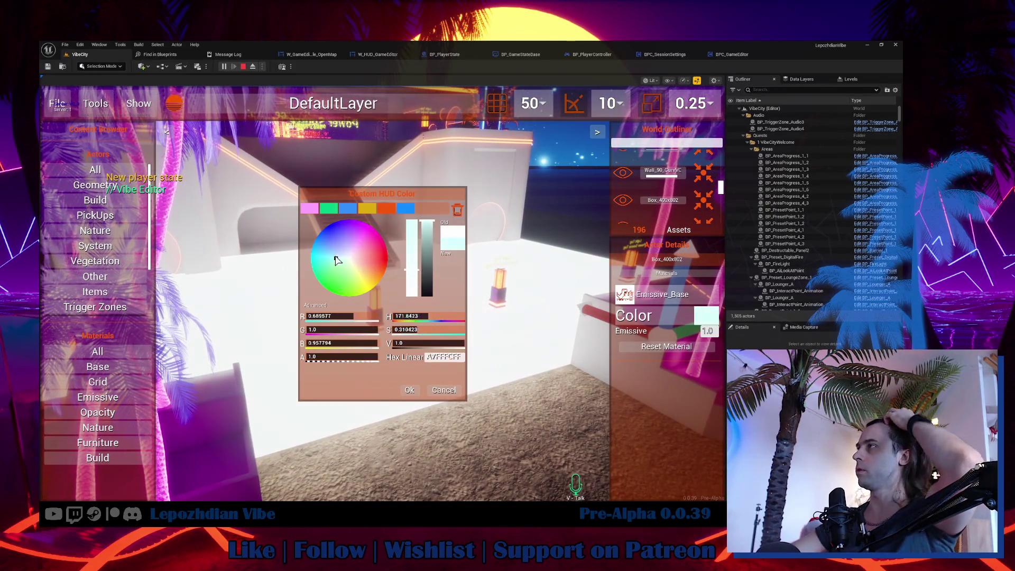
pyautogui.moveTo(337, 260); pyautogui.dragTo(329, 230)
pyautogui.moveTo(428, 222); pyautogui.dragTo(428, 282)
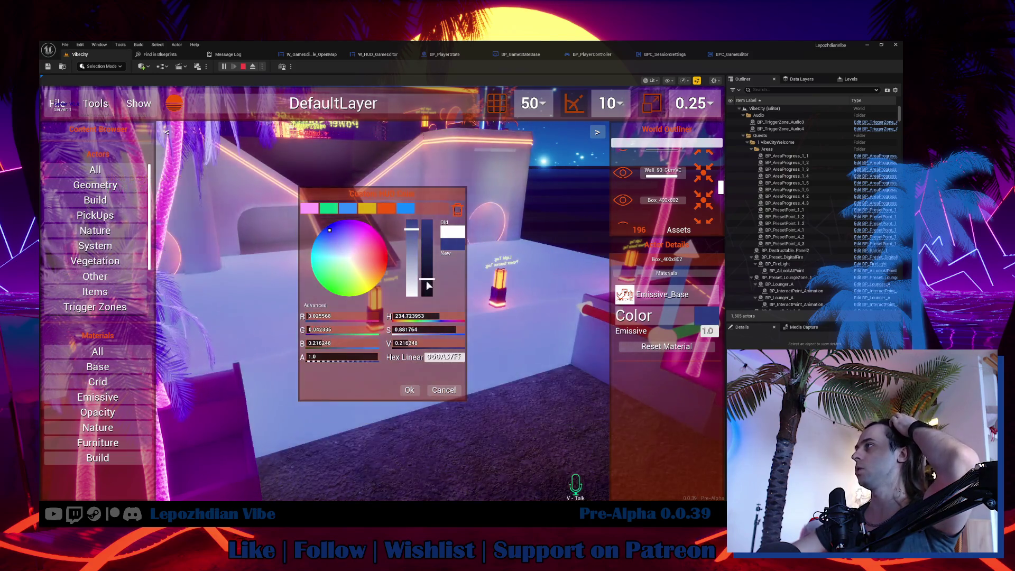
pyautogui.press('Return')
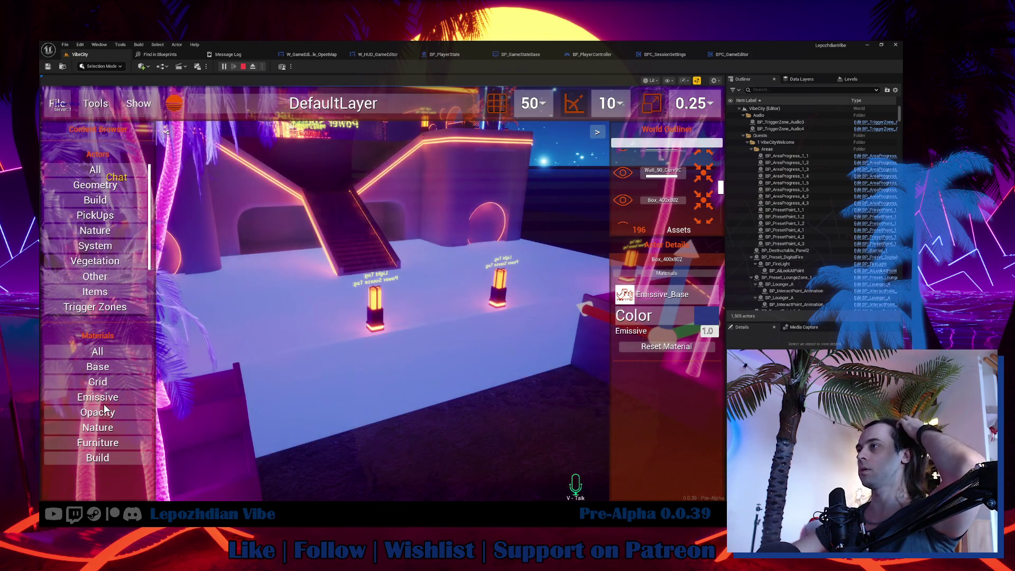
# - Apply the Grid_C material to the floor with orange grid lines
pyautogui.click(104, 385)
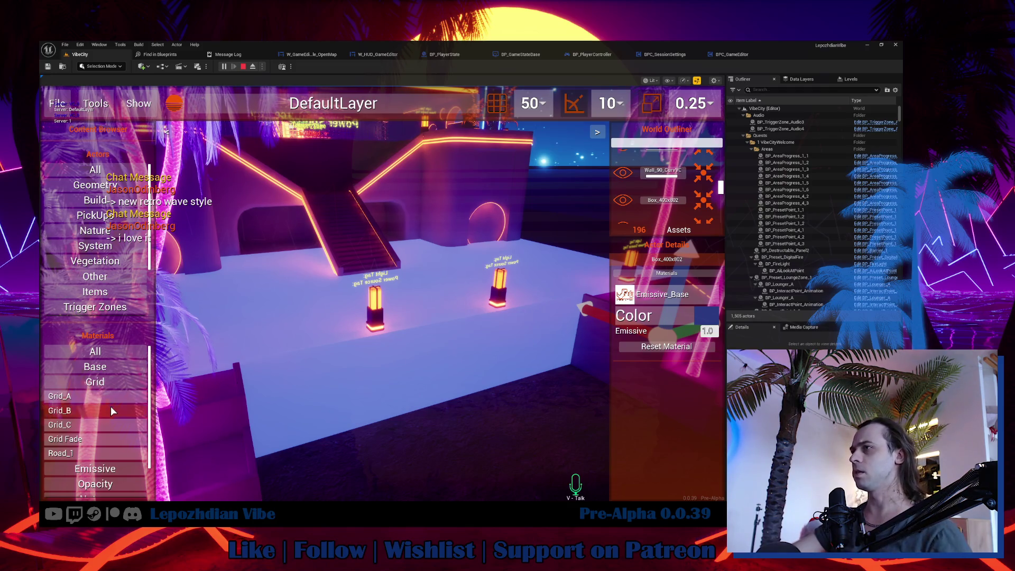
pyautogui.moveTo(313, 325); pyautogui.dragTo(315, 326)
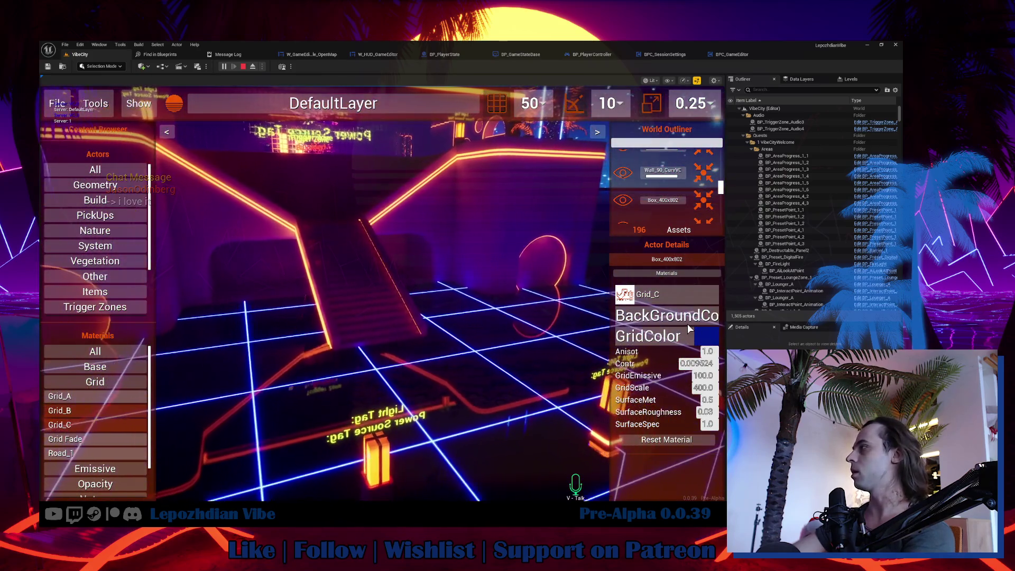
pyautogui.click(707, 336)
pyautogui.click(388, 212)
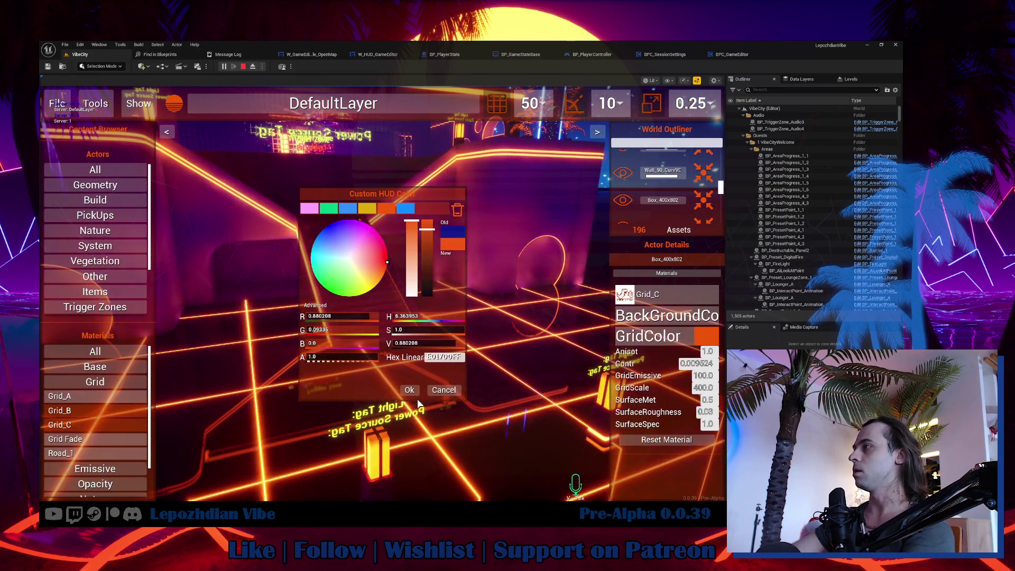
pyautogui.click(409, 390)
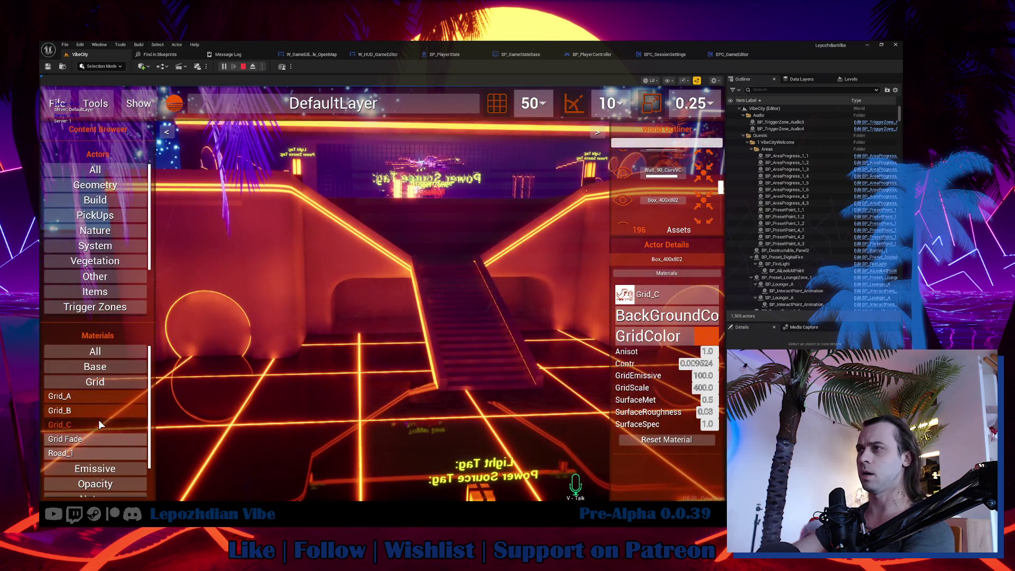
# - Give the left wall the Grid_C material with orange grid lines
pyautogui.moveTo(98, 425); pyautogui.dragTo(243, 275)
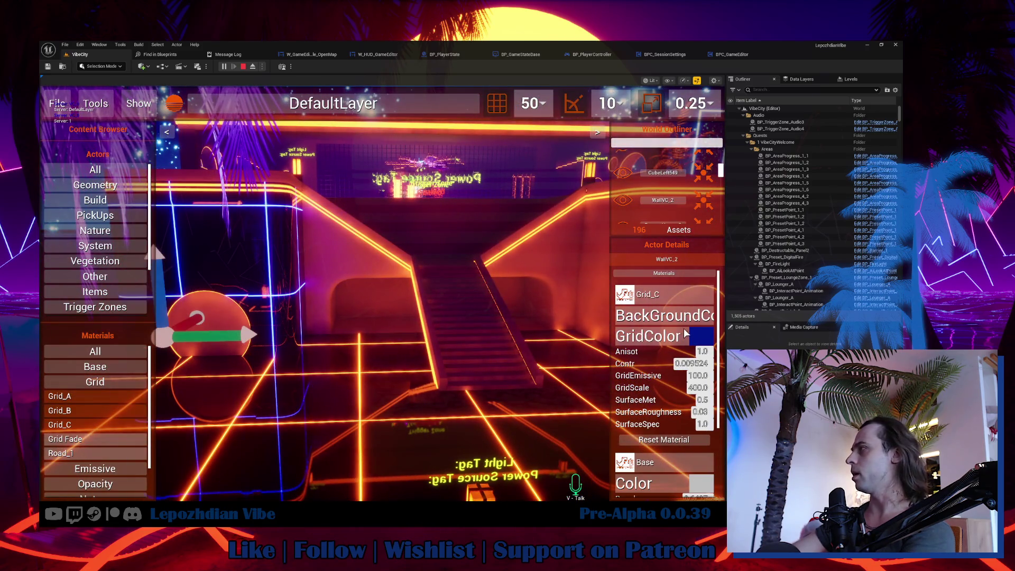
pyautogui.click(705, 341)
pyautogui.click(392, 212)
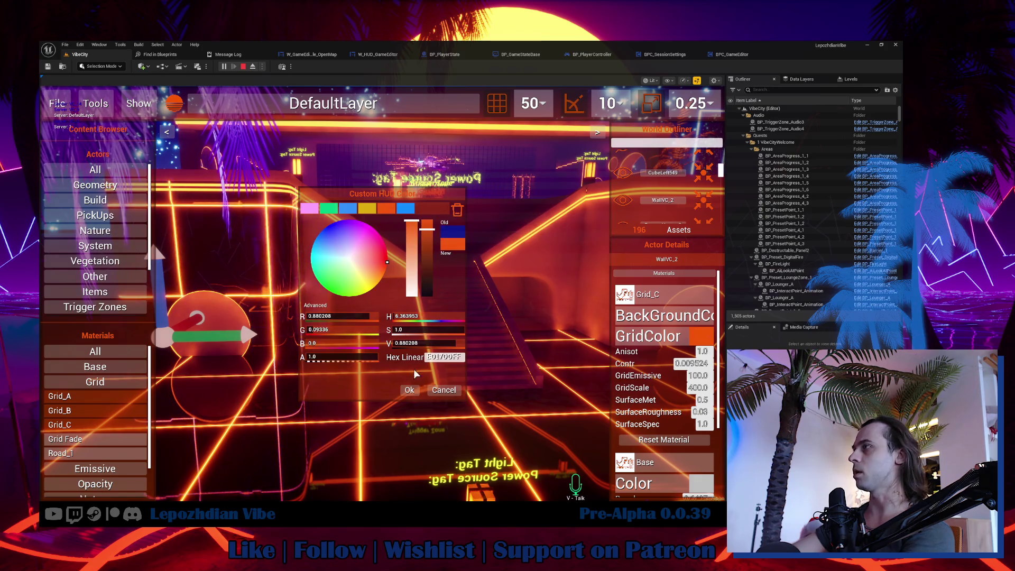
pyautogui.click(409, 390)
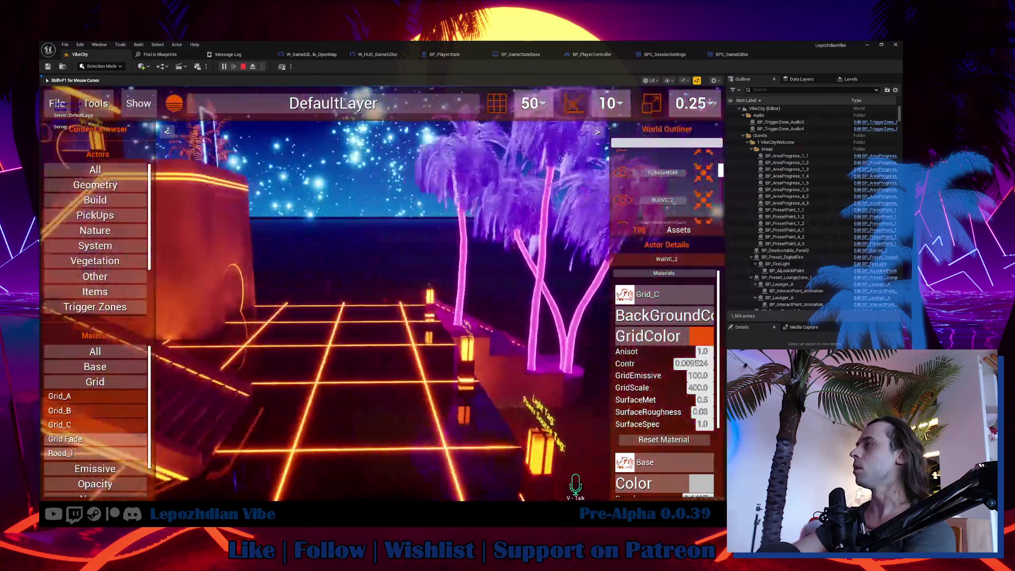
pyautogui.press('Escape')
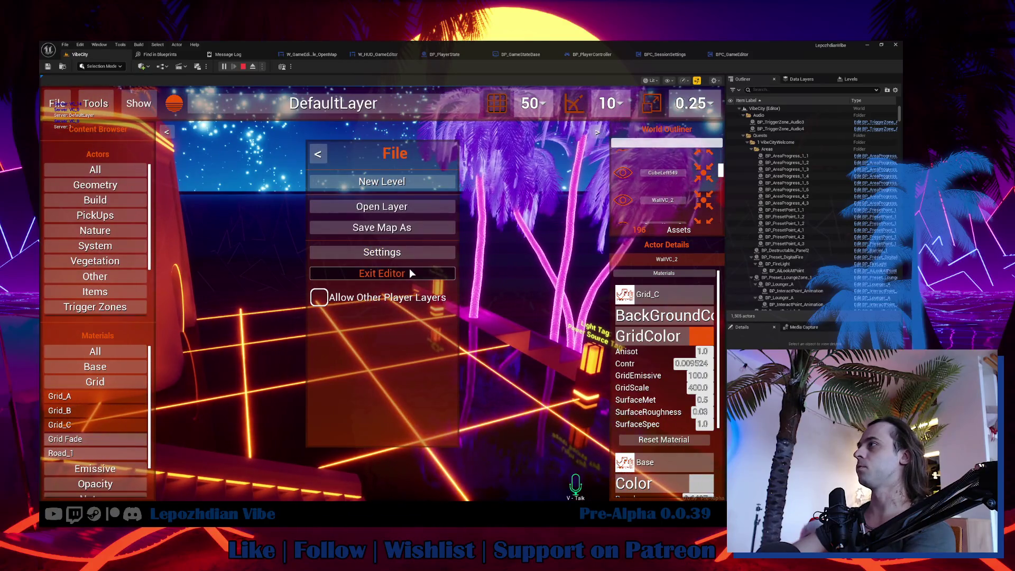
# - Exit the in-game editor, switch off the lamp for 2/5 progress, and show Atmosphere settings
pyautogui.click(409, 268)
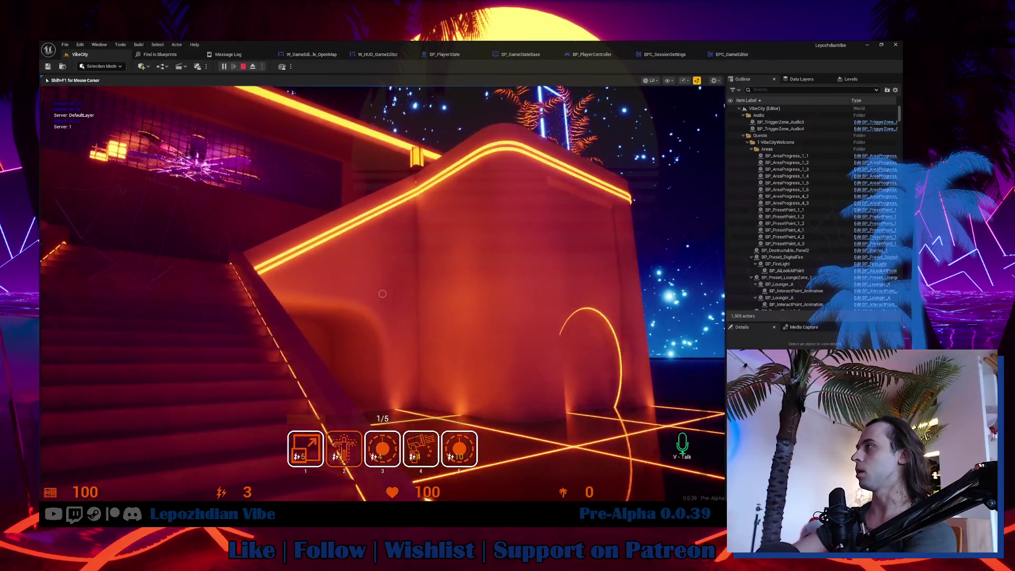
pyautogui.click(382, 293)
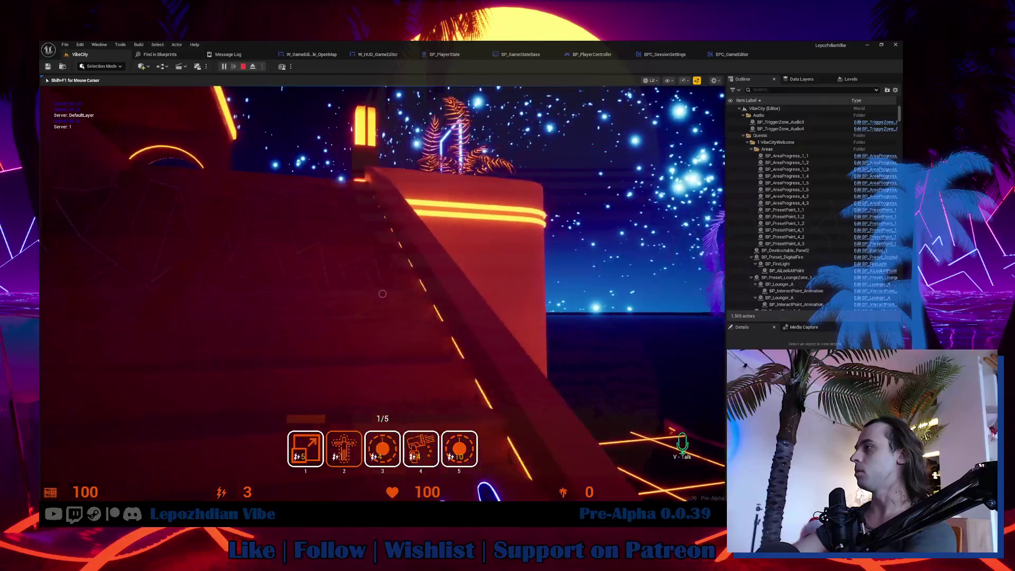
pyautogui.press('f')
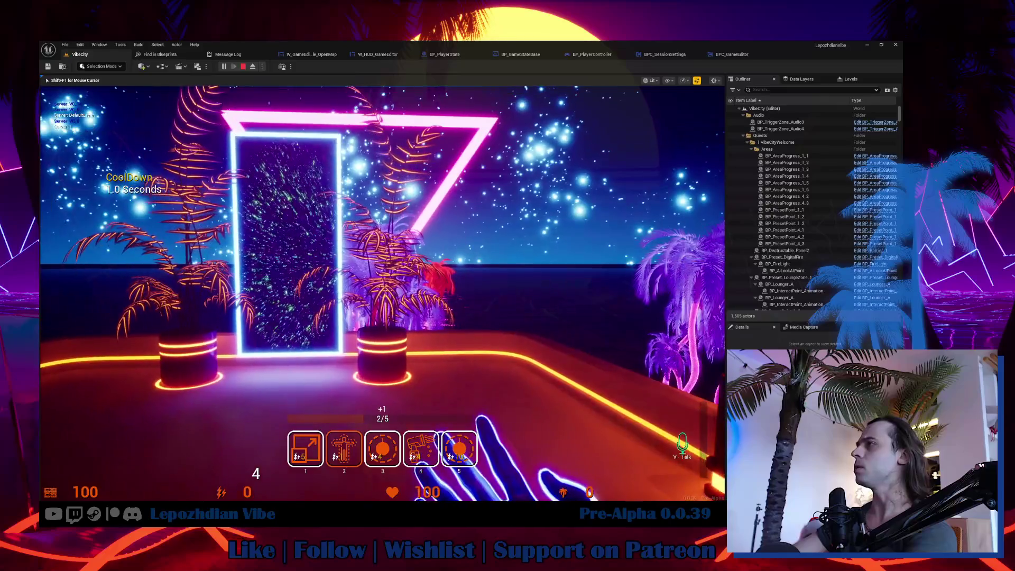
pyautogui.press('Escape')
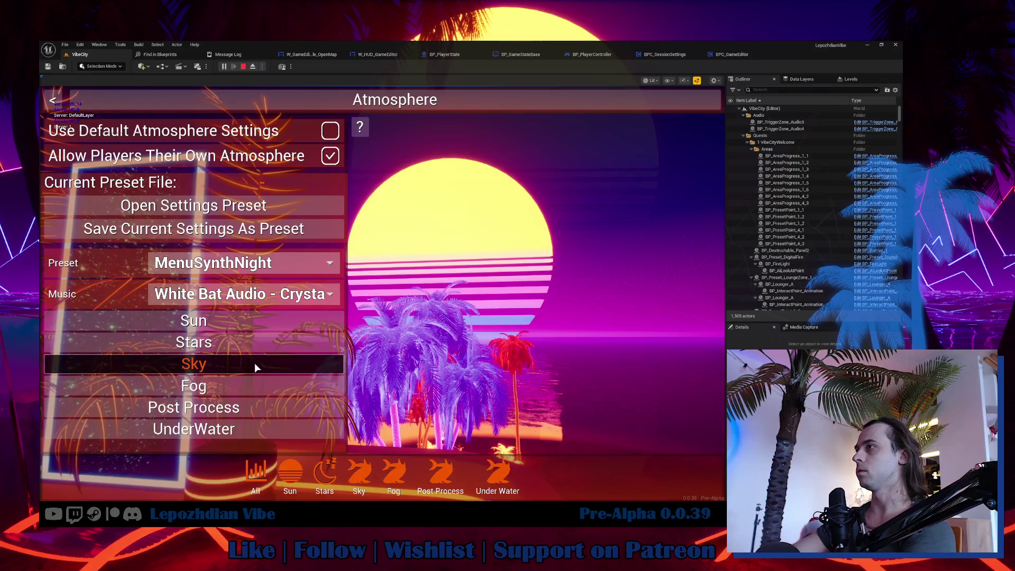
# - Raise StarsFallOff in the Stars settings and look up at the starry sky
pyautogui.click(254, 362)
pyautogui.scroll(-3, 278, 399)
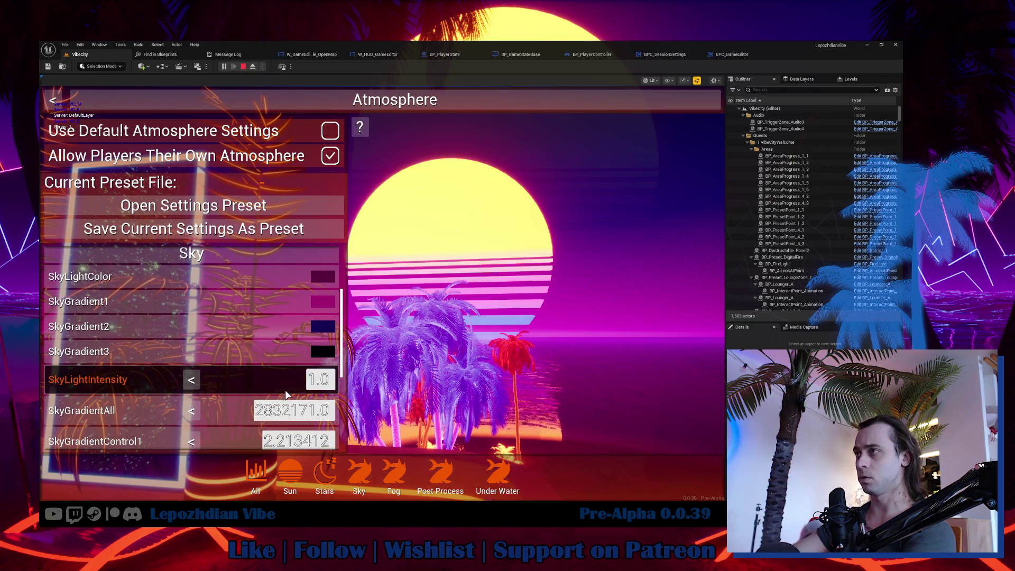
pyautogui.scroll(-2, 278, 399)
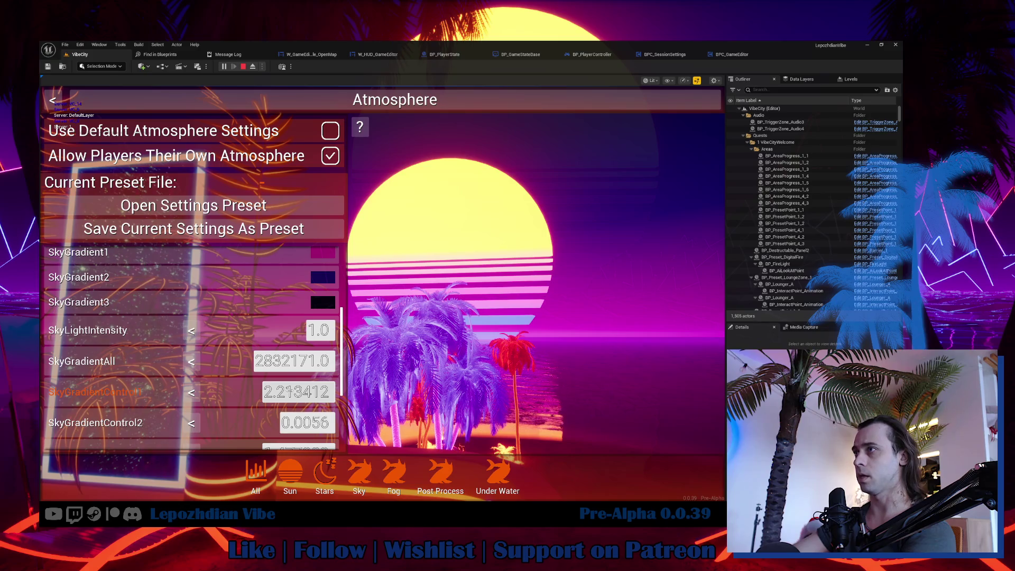
pyautogui.scroll(5, 282, 386)
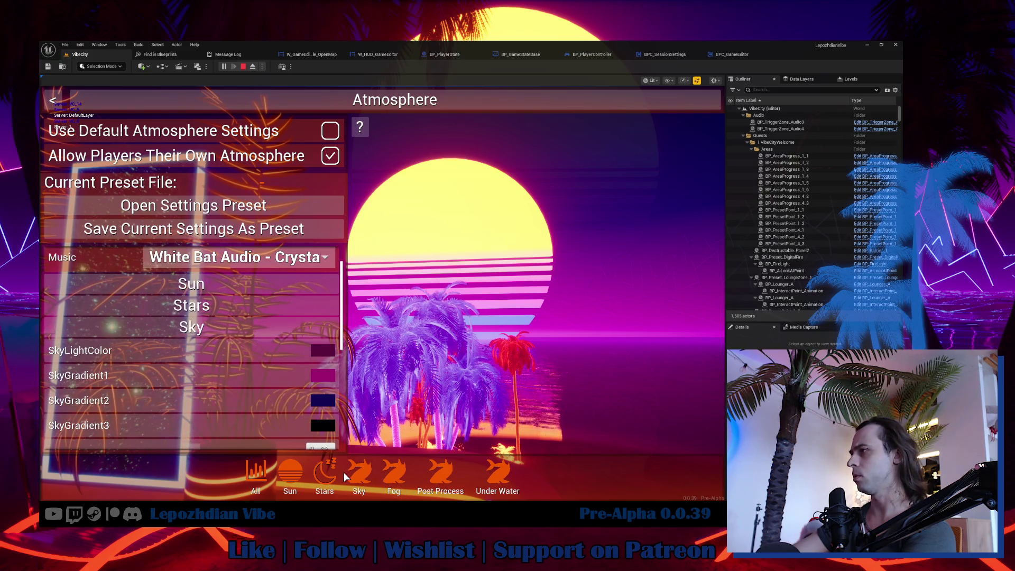
pyautogui.click(328, 471)
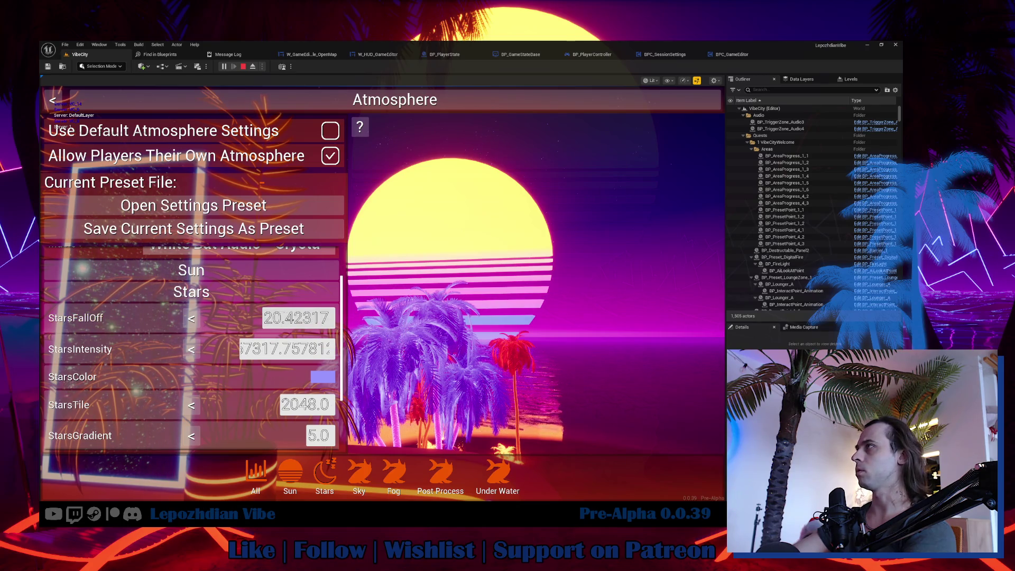
pyautogui.moveTo(299, 318)
pyautogui.mouseDown()
pyautogui.moveTo(288, 318)
pyautogui.moveTo(312, 318)
pyautogui.mouseUp()
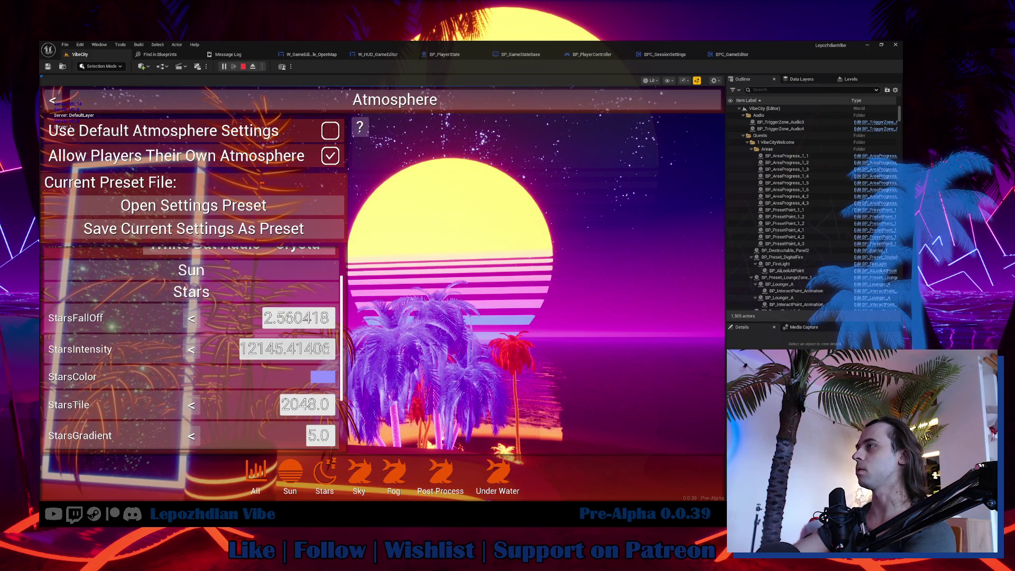
pyautogui.moveTo(529, 317)
pyautogui.mouseDown()
pyautogui.moveTo(529, 222)
pyautogui.moveTo(529, 318)
pyautogui.mouseUp()
pyautogui.hotkey('shift', 'F1')
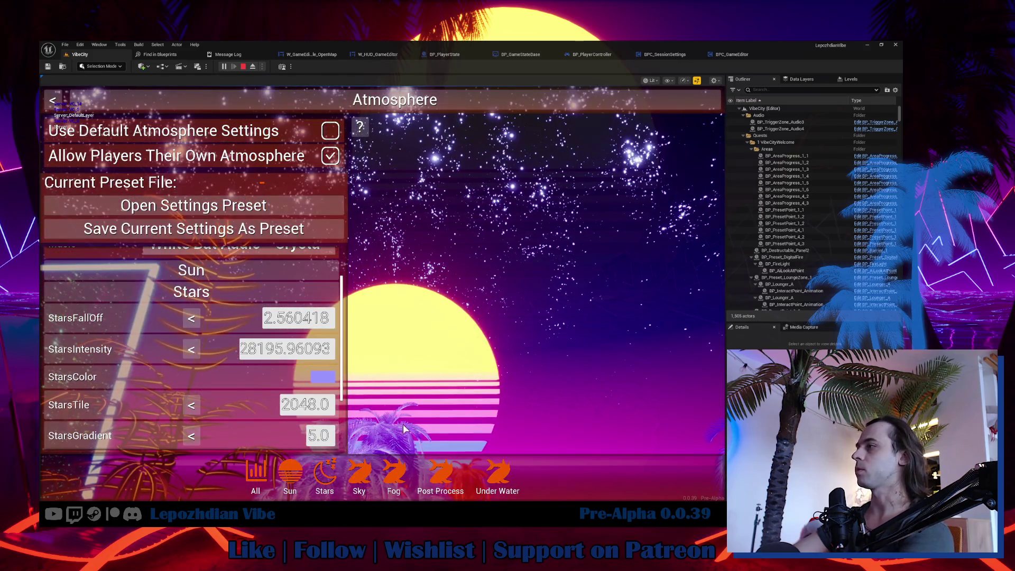
# - Change the SkyGradient2 colour to red
pyautogui.click(363, 477)
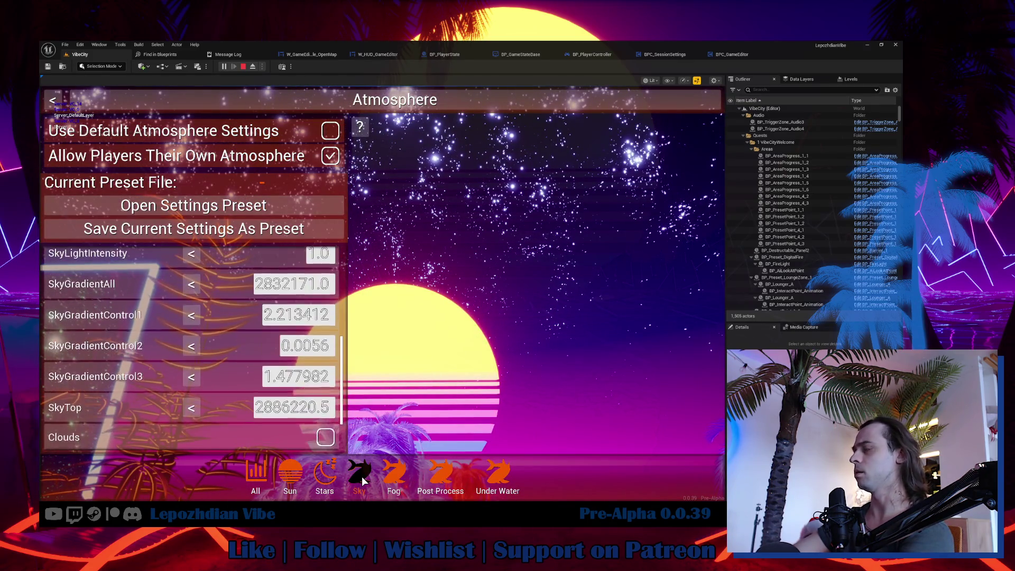
pyautogui.scroll(3, 241, 317)
pyautogui.click(328, 300)
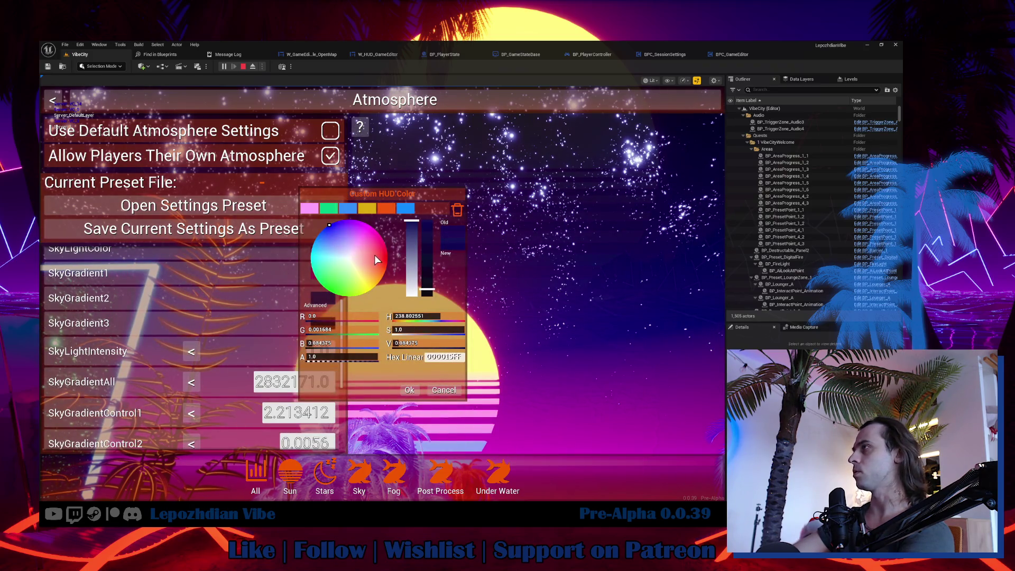
pyautogui.moveTo(374, 255); pyautogui.dragTo(427, 254)
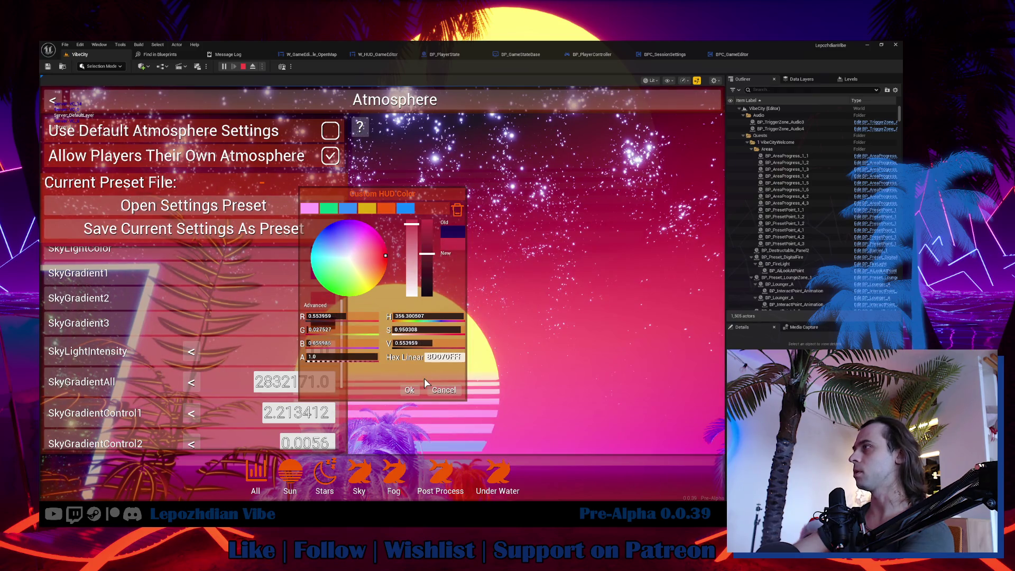
pyautogui.click(414, 390)
# - Set Sun Type to 5, raise SunEmissive and SunScale to 6.280792, then resume play
pyautogui.click(297, 480)
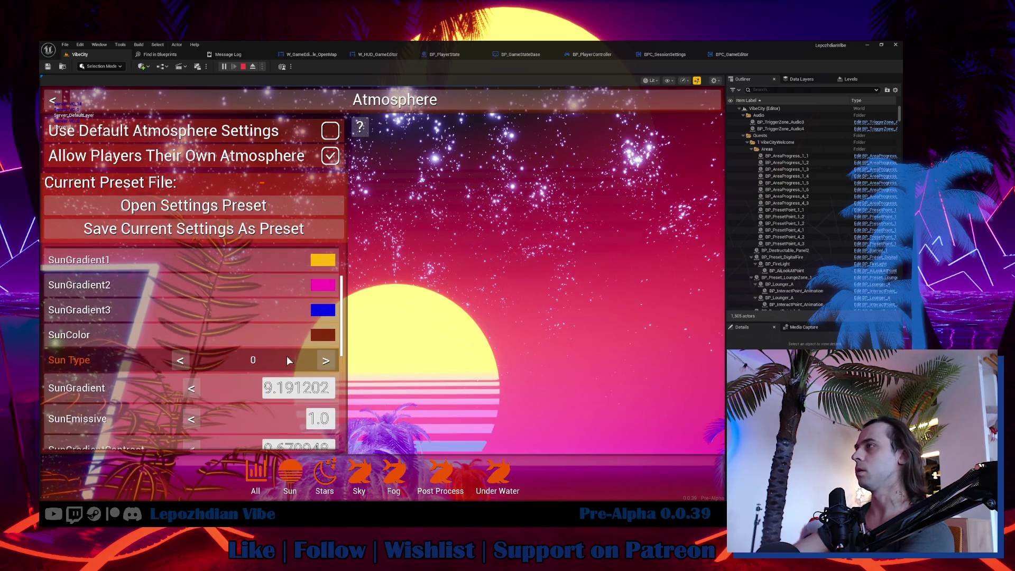
pyautogui.click(326, 362)
pyautogui.click(326, 360)
pyautogui.click(327, 361)
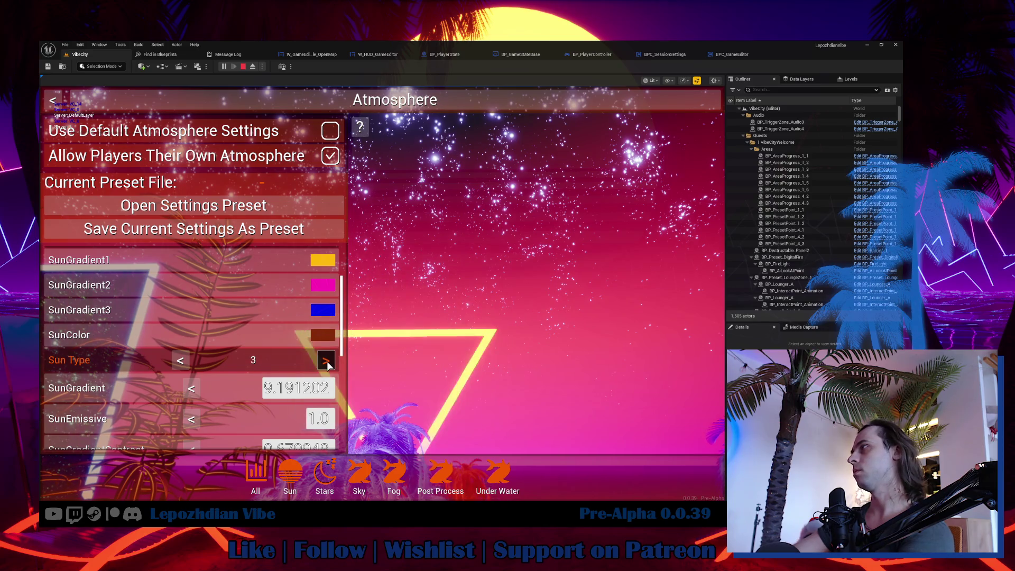
pyautogui.click(326, 361)
pyautogui.click(327, 361)
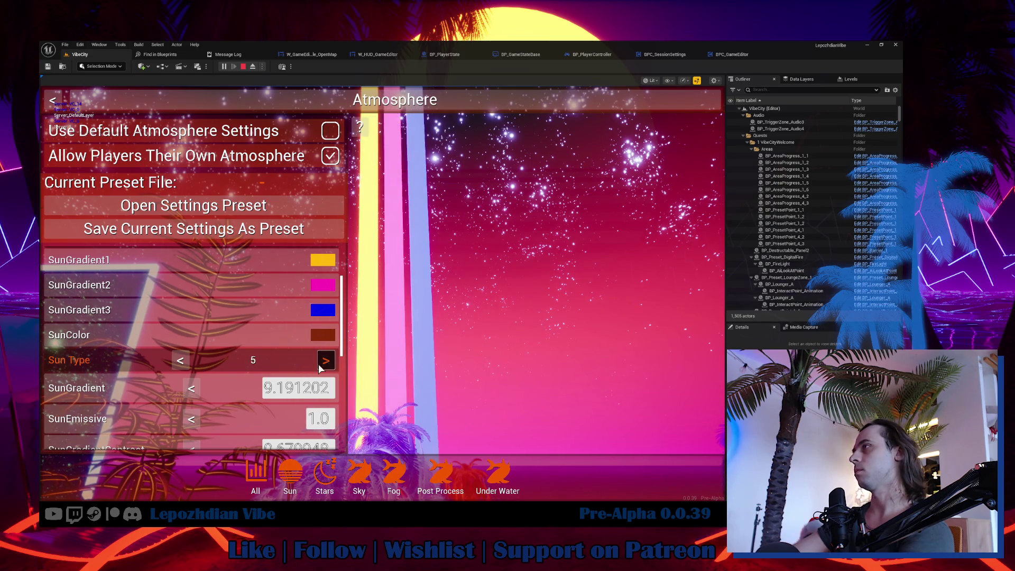
pyautogui.scroll(-1, 243, 408)
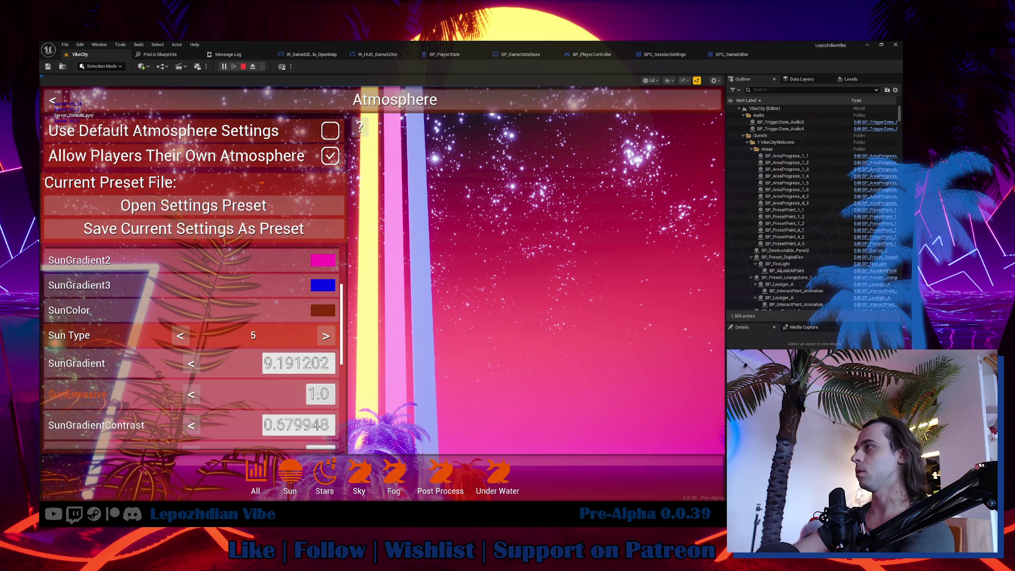
pyautogui.moveTo(318, 394)
pyautogui.mouseDown()
pyautogui.moveTo(338, 394)
pyautogui.moveTo(312, 394)
pyautogui.mouseUp()
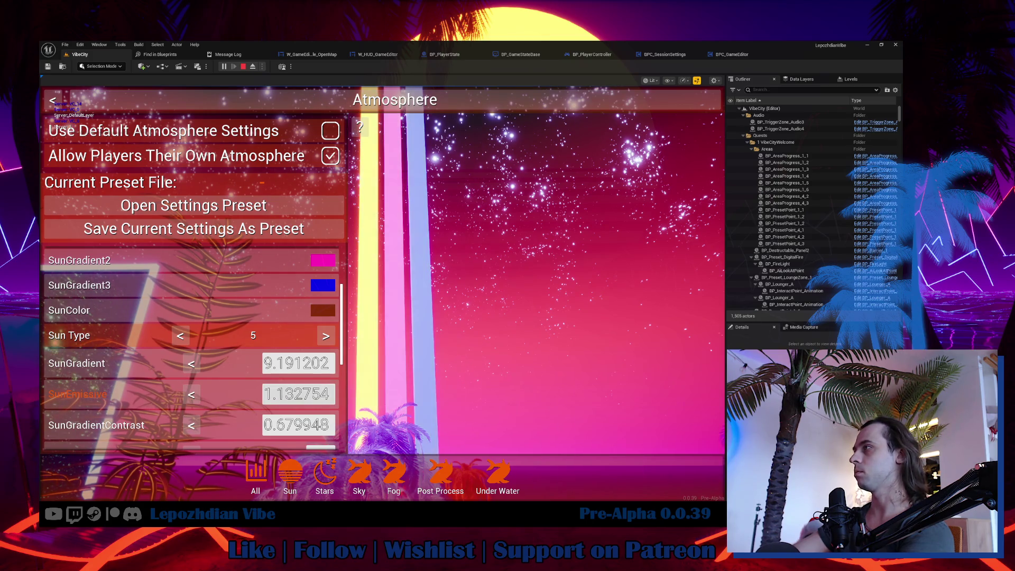
pyautogui.scroll(-1, 222, 399)
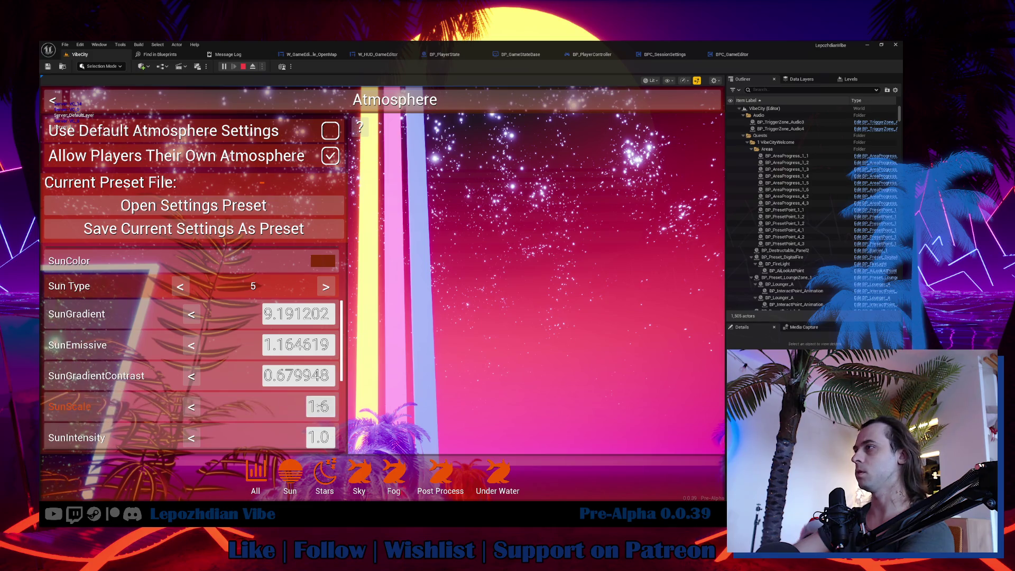
pyautogui.moveTo(299, 406); pyautogui.dragTo(325, 407)
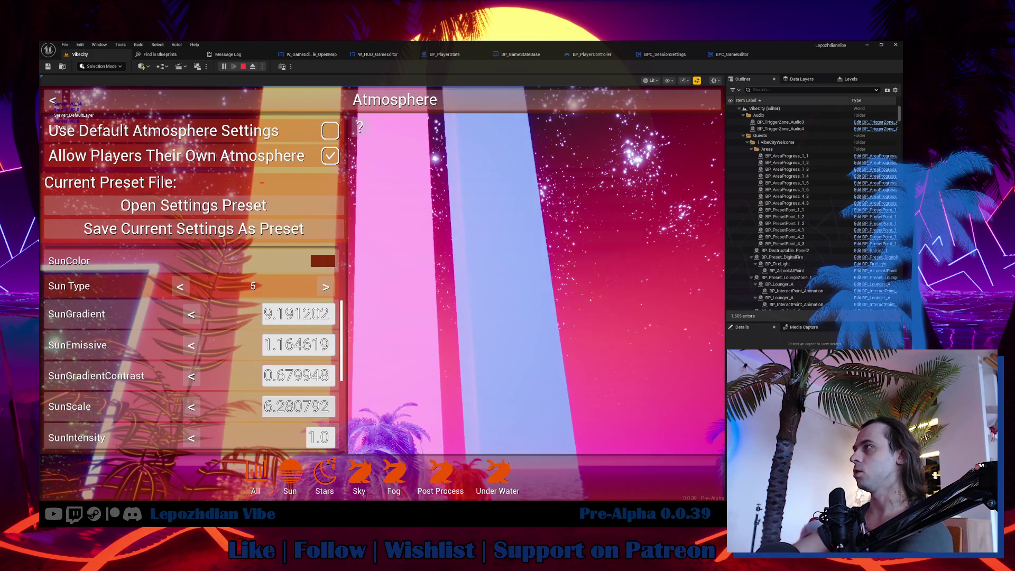
pyautogui.press('Escape')
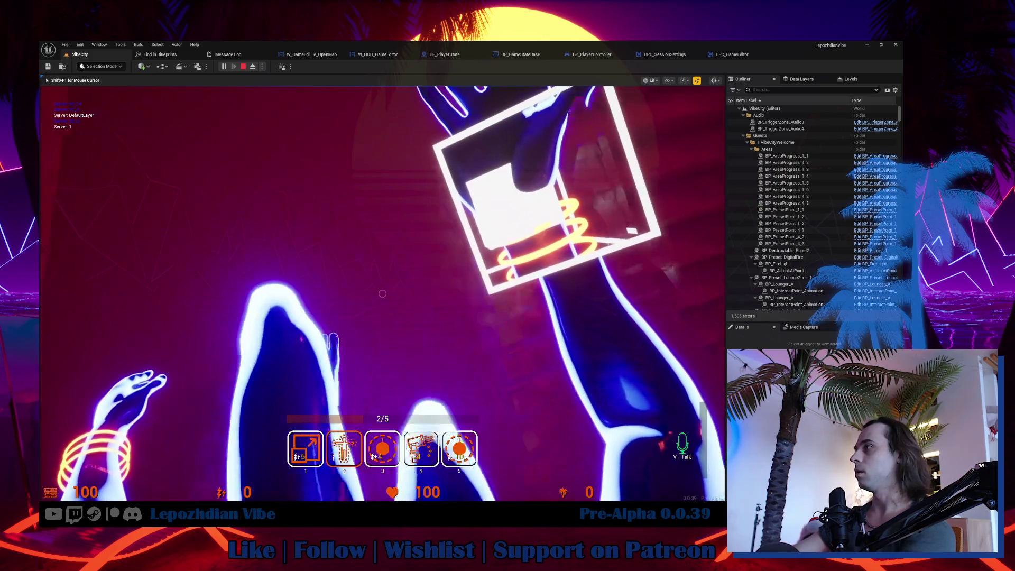
# - Switch to hotbar tools 3 and 4, then stop the Play-In-Editor session
pyautogui.press('3')
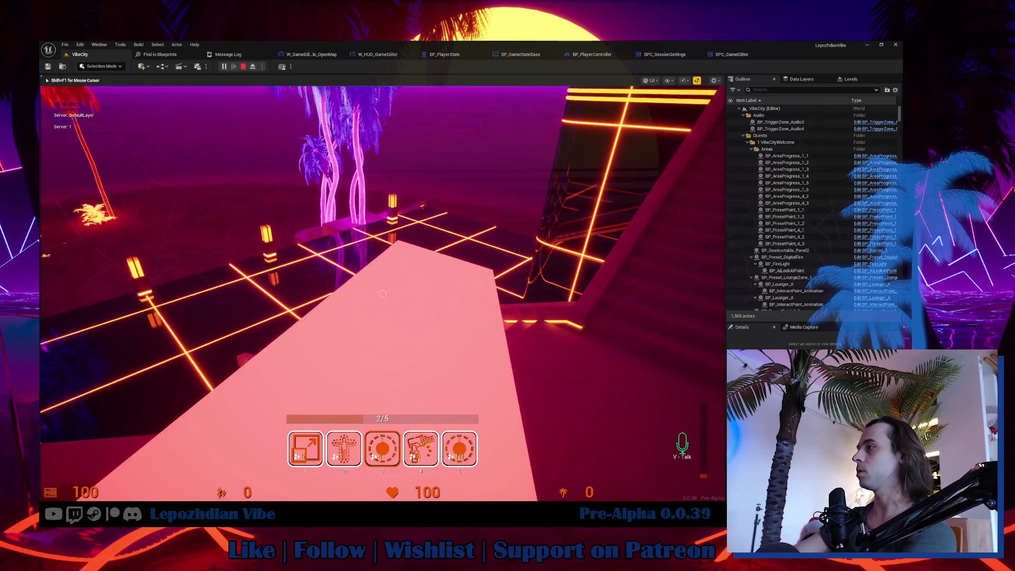
pyautogui.press('4')
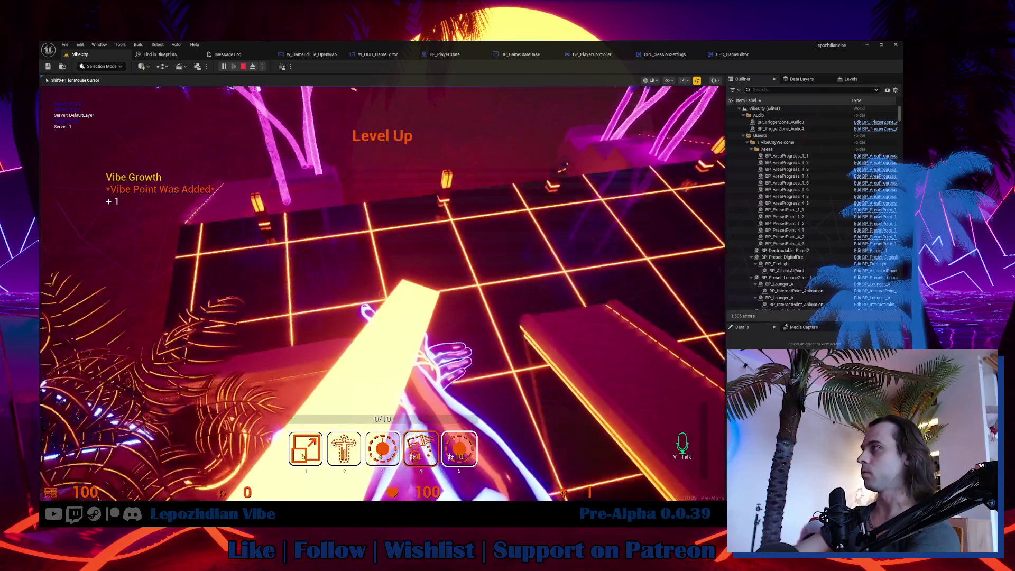
pyautogui.press('Escape')
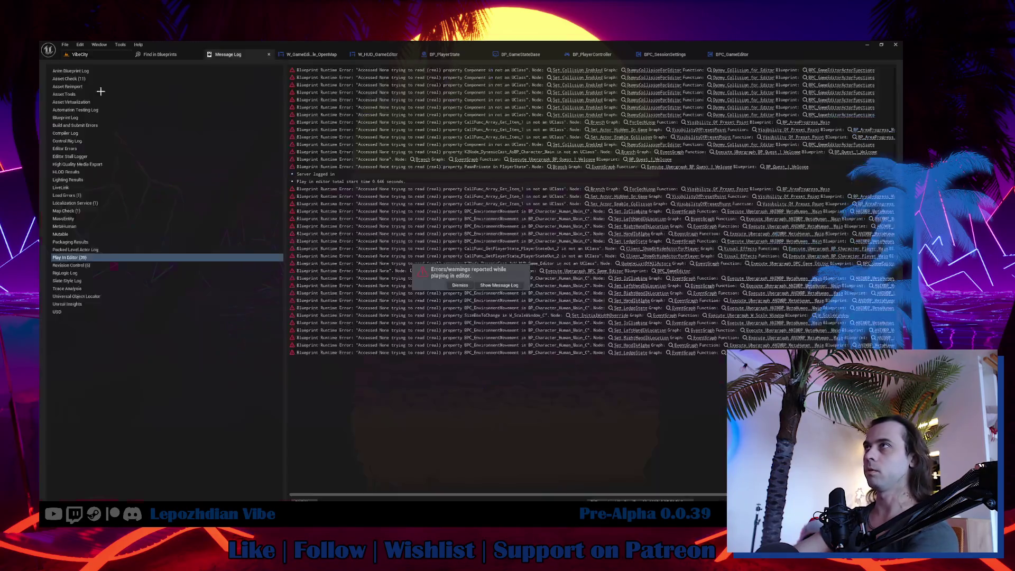
# - From VibeCity, clear the Maps filter and open SandBox > Antivirus > SynthVilla > A_SynthVilla
pyautogui.click(80, 54)
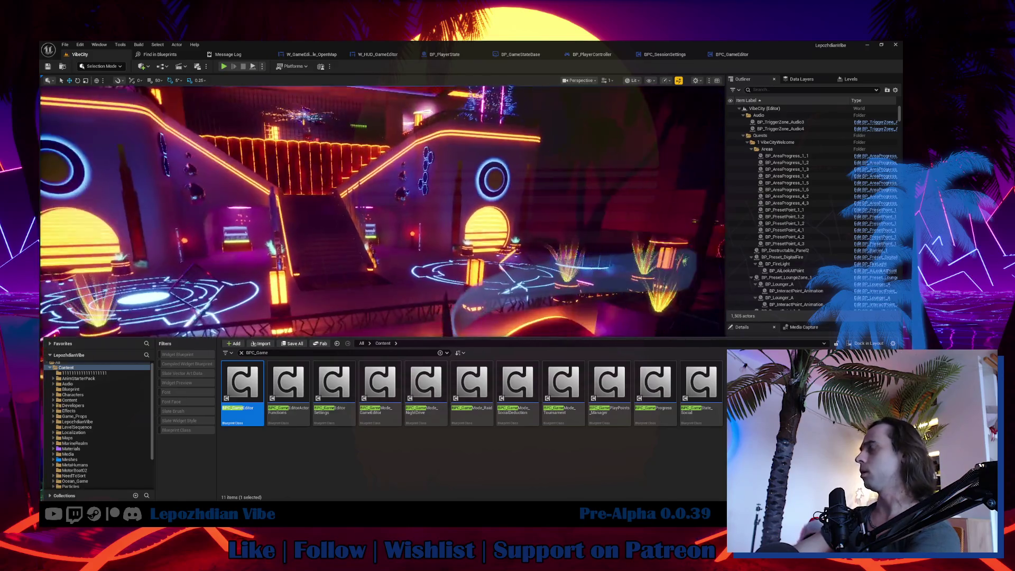
pyautogui.click(68, 438)
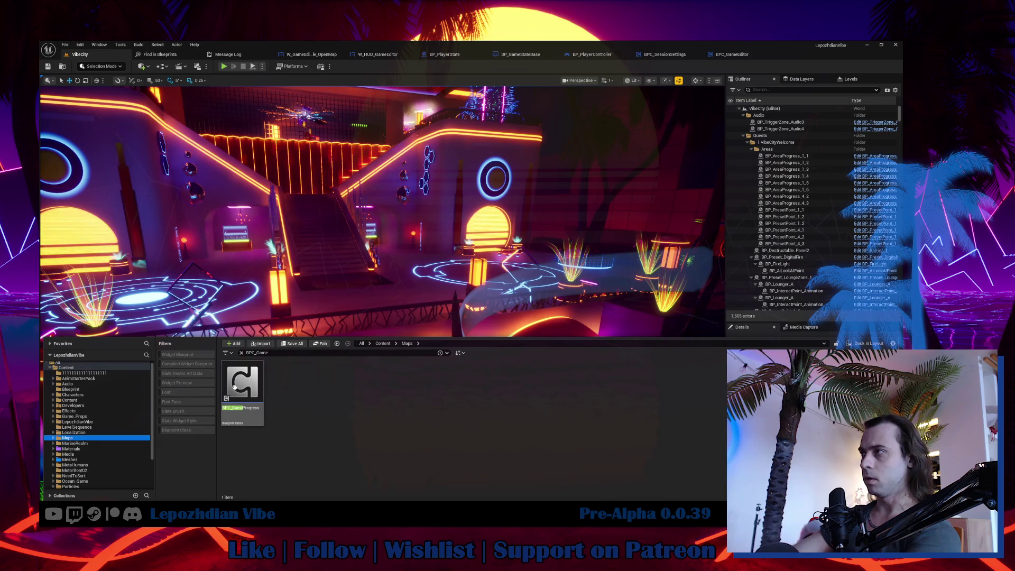
pyautogui.click(242, 353)
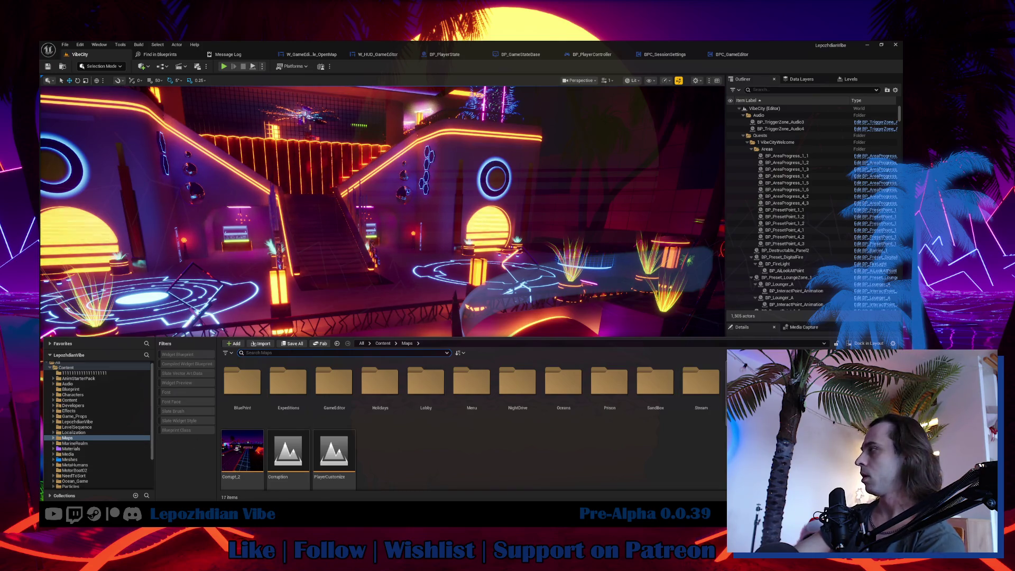
pyautogui.doubleClick(668, 392)
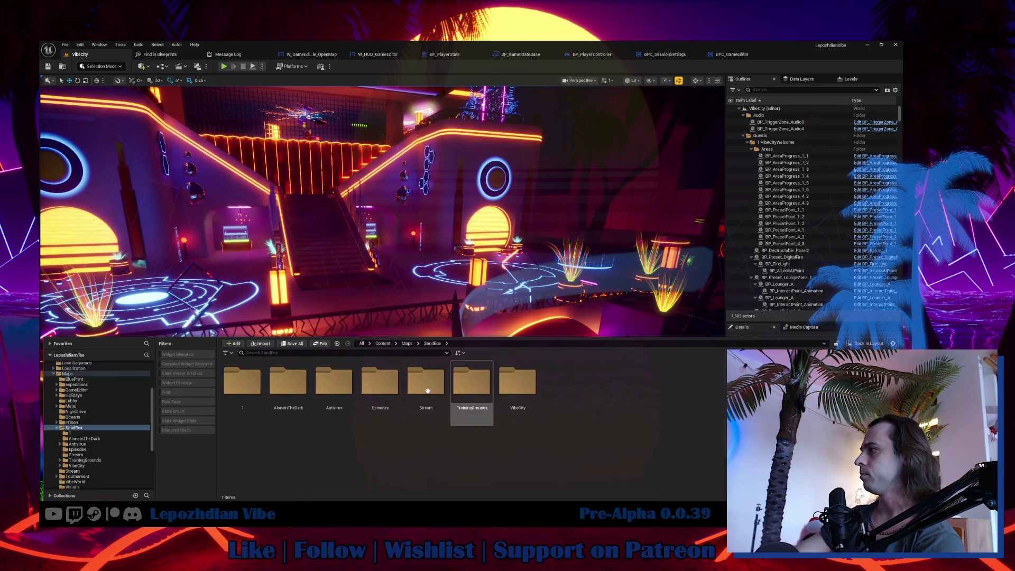
pyautogui.doubleClick(334, 383)
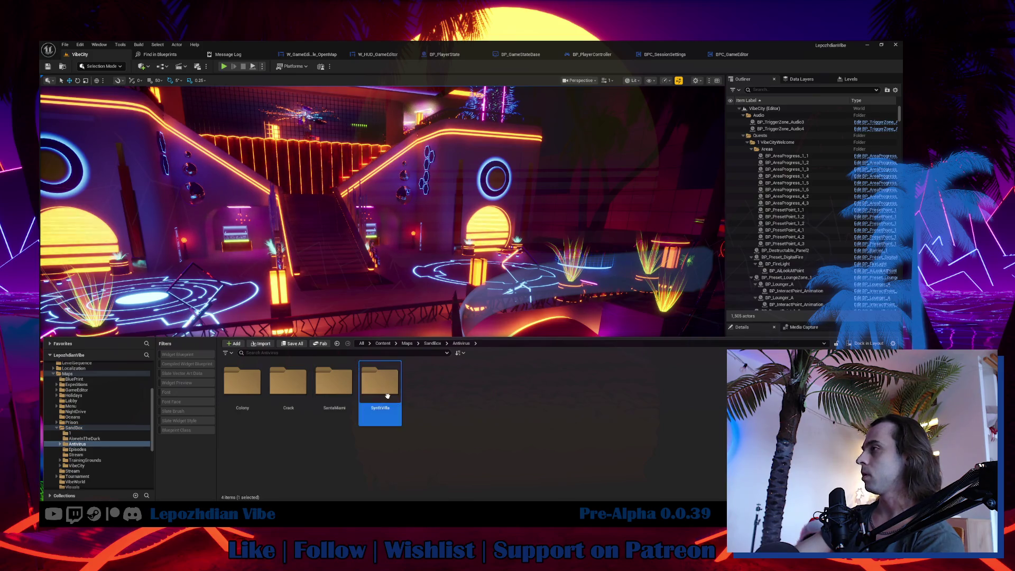
pyautogui.doubleClick(380, 383)
pyautogui.doubleClick(262, 392)
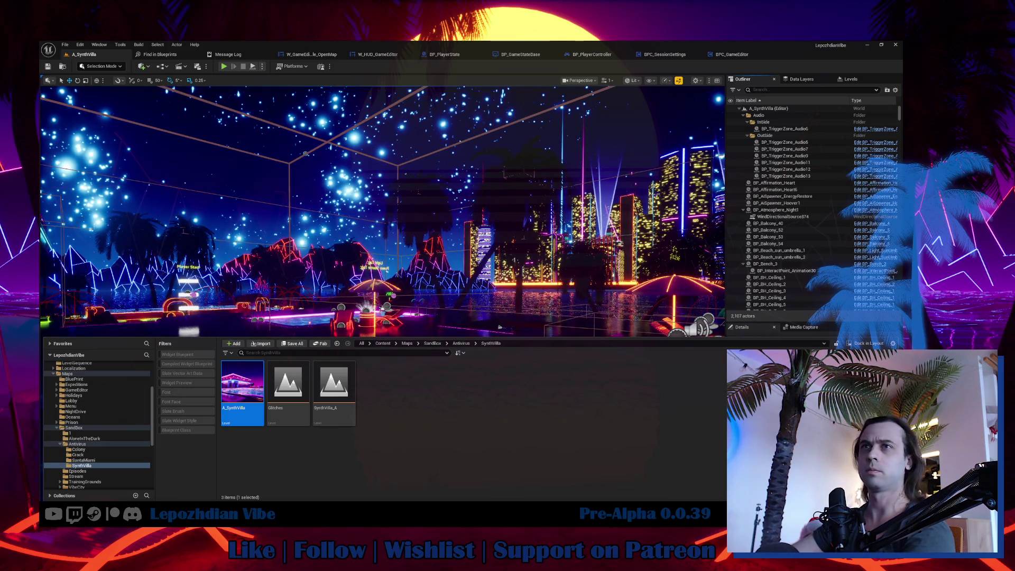
# - Hide the asset browser and move around the SynthVilla viewport
pyautogui.click(426, 336)
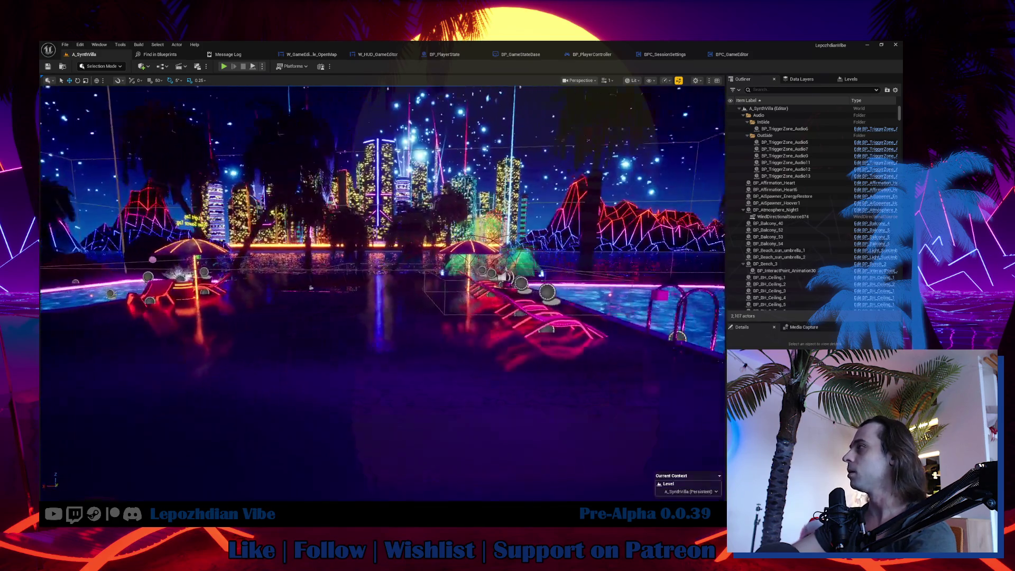
pyautogui.scroll(-2, 381, 294)
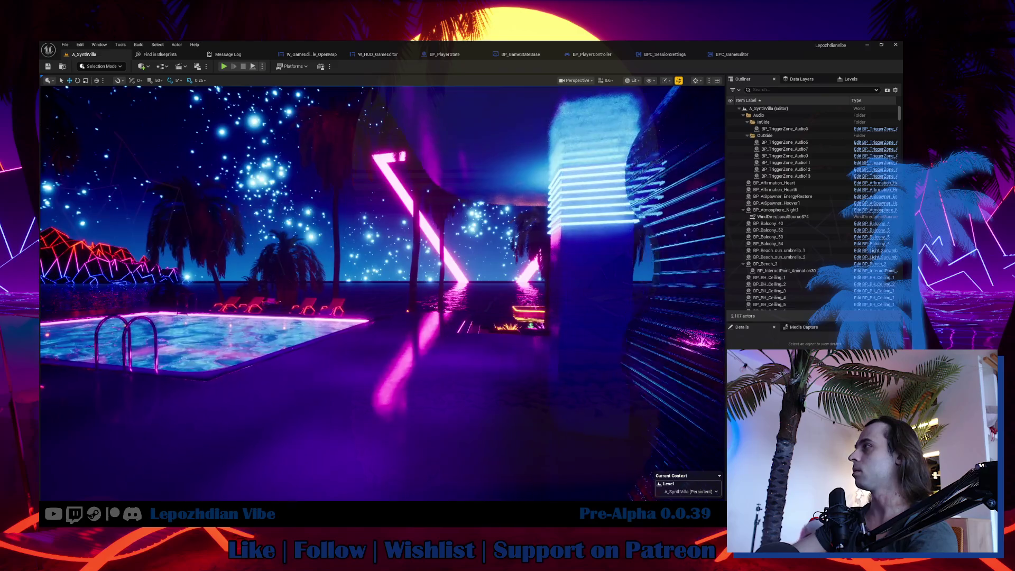
pyautogui.scroll(-1, 439, 334)
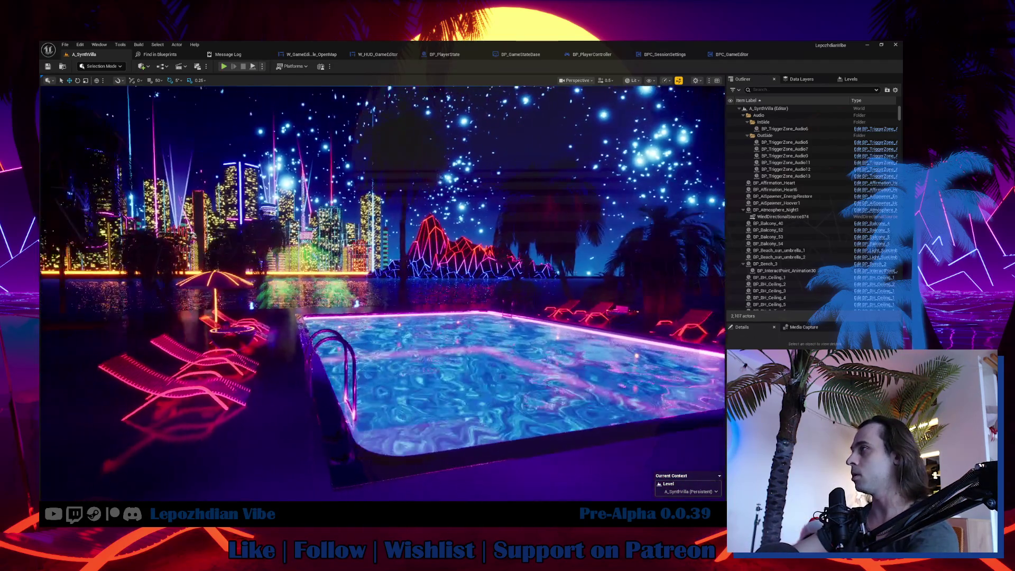
pyautogui.scroll(-2, 382, 293)
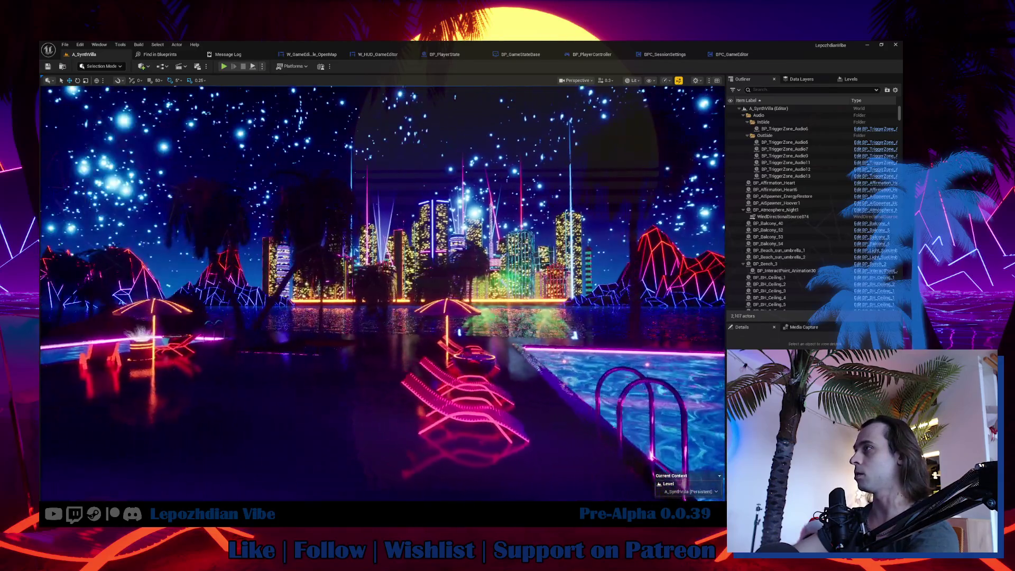
pyautogui.scroll(1, 383, 293)
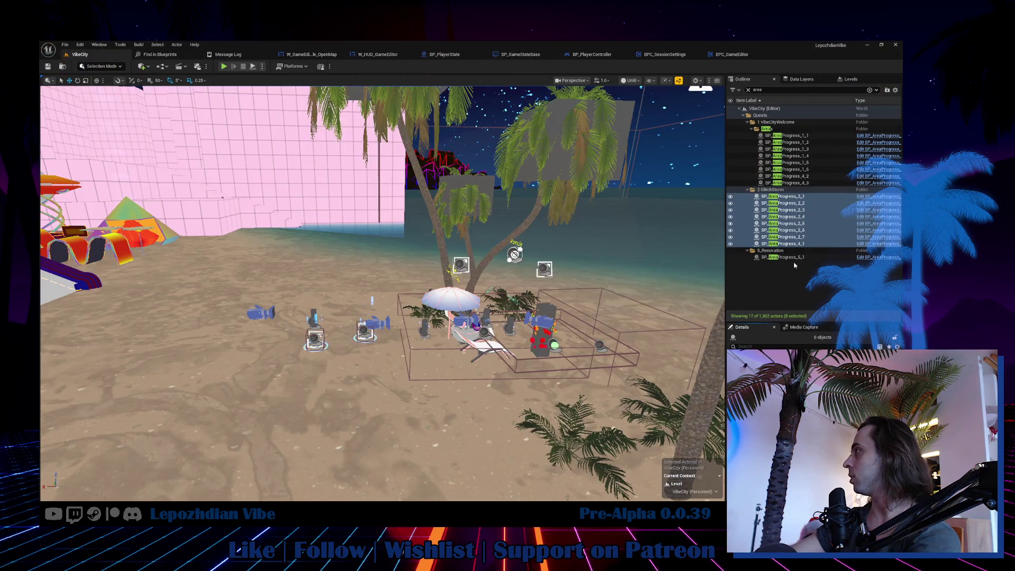
# - Select BP_AreaProgress_5_1 and save all changed levels
pyautogui.click(782, 257)
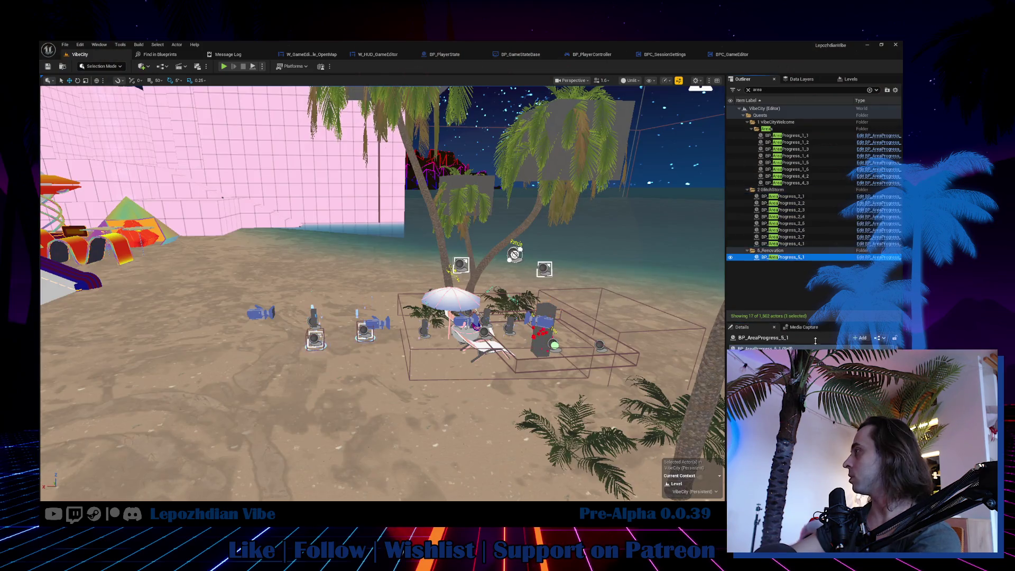
pyautogui.click(65, 45)
pyautogui.click(85, 143)
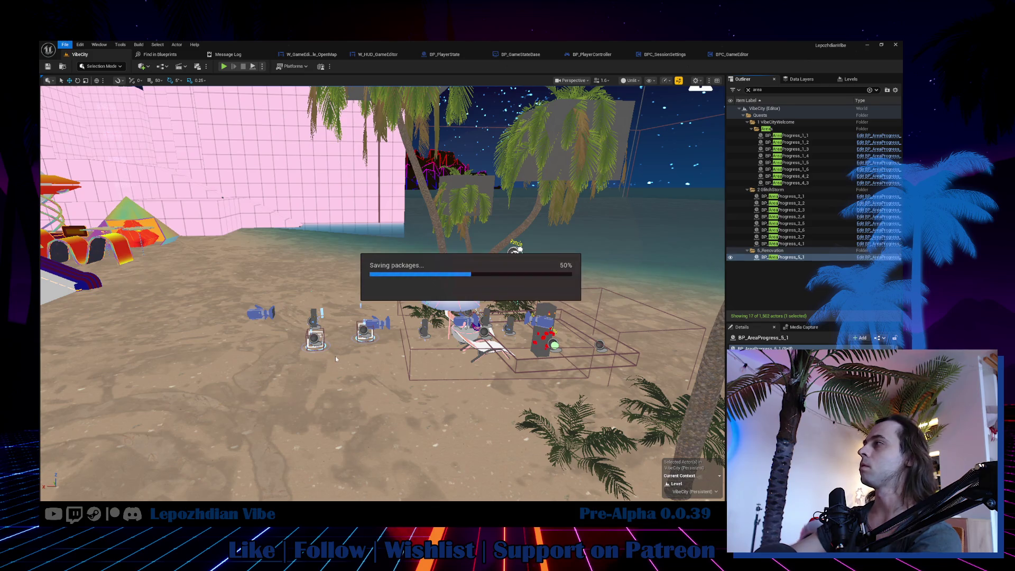
# - Show all actors again, switch the viewport to Lit shading, and bring up the Content Browser
pyautogui.moveTo(281, 304); pyautogui.dragTo(201, 294)
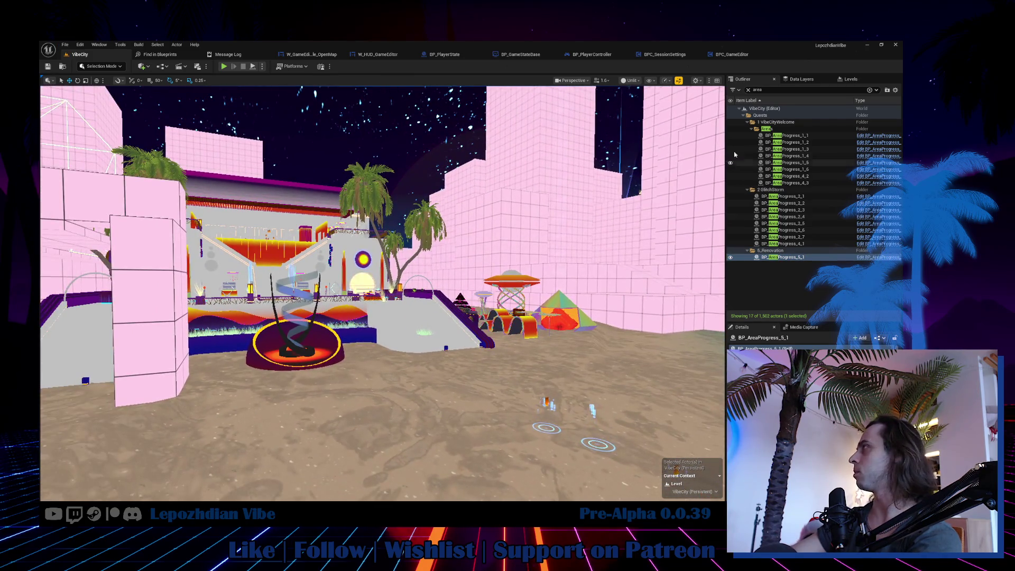
pyautogui.click(750, 90)
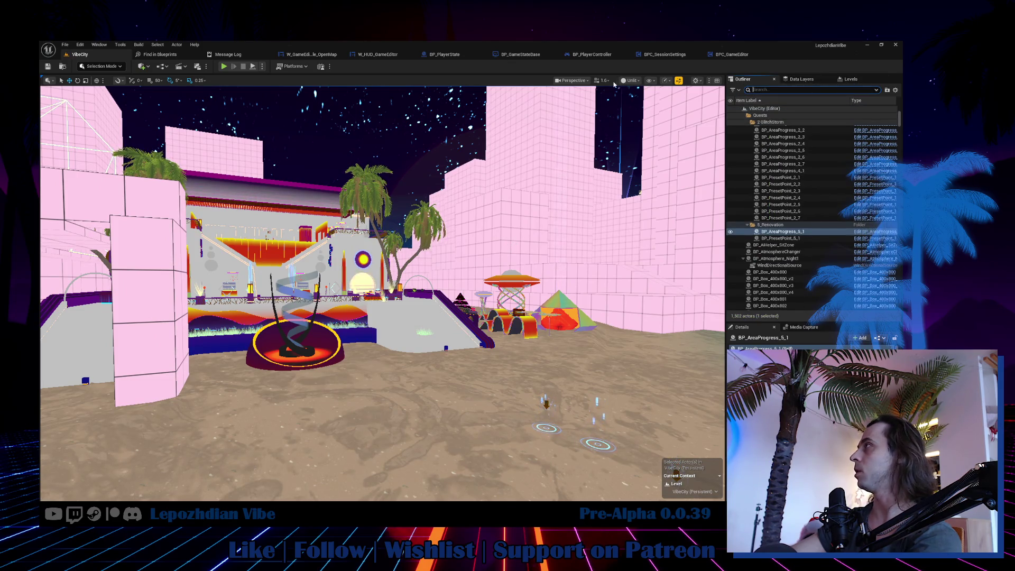
pyautogui.click(631, 81)
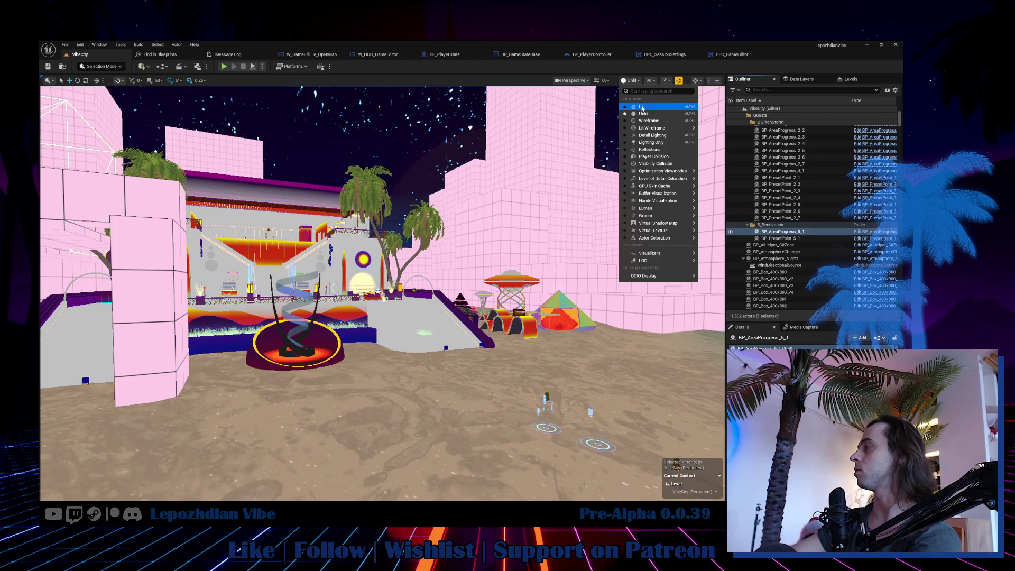
pyautogui.click(642, 106)
pyautogui.moveTo(384, 328); pyautogui.dragTo(384, 296)
pyautogui.scroll(6, 385, 296)
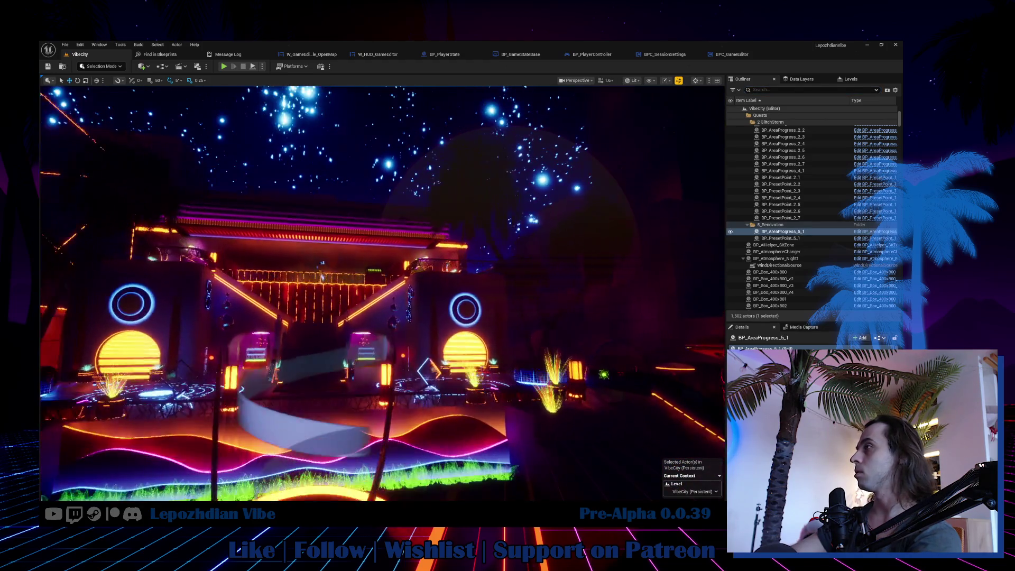
pyautogui.hotkey('ctrl', 'space')
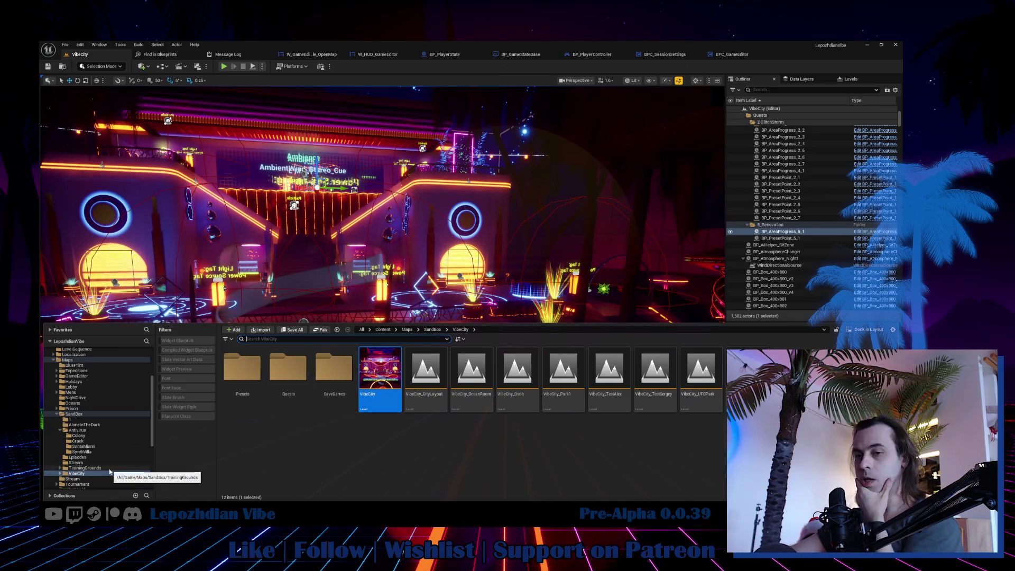
# - Load the TrainingGrounds level from its maps folder
pyautogui.click(141, 469)
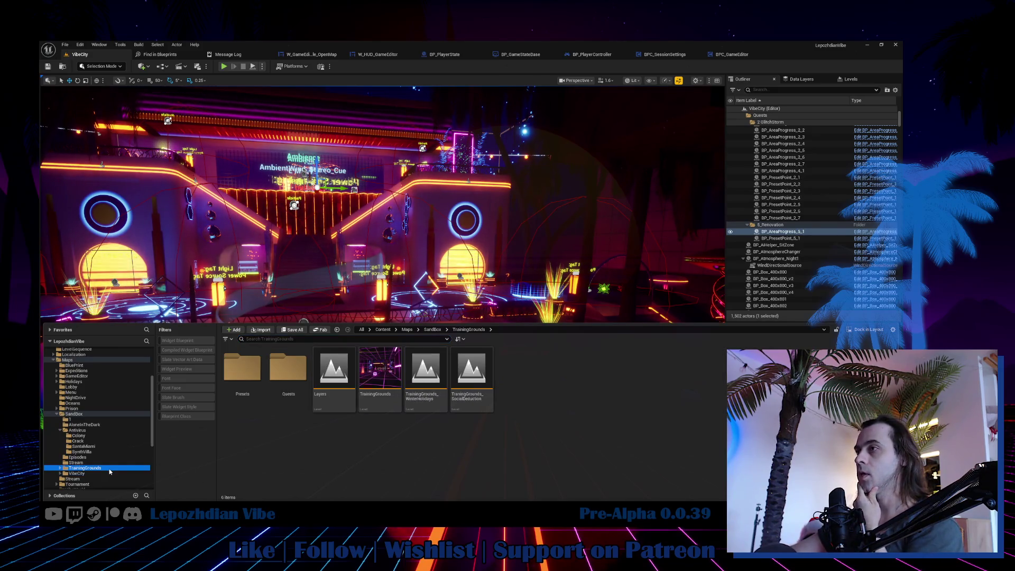
pyautogui.doubleClick(383, 367)
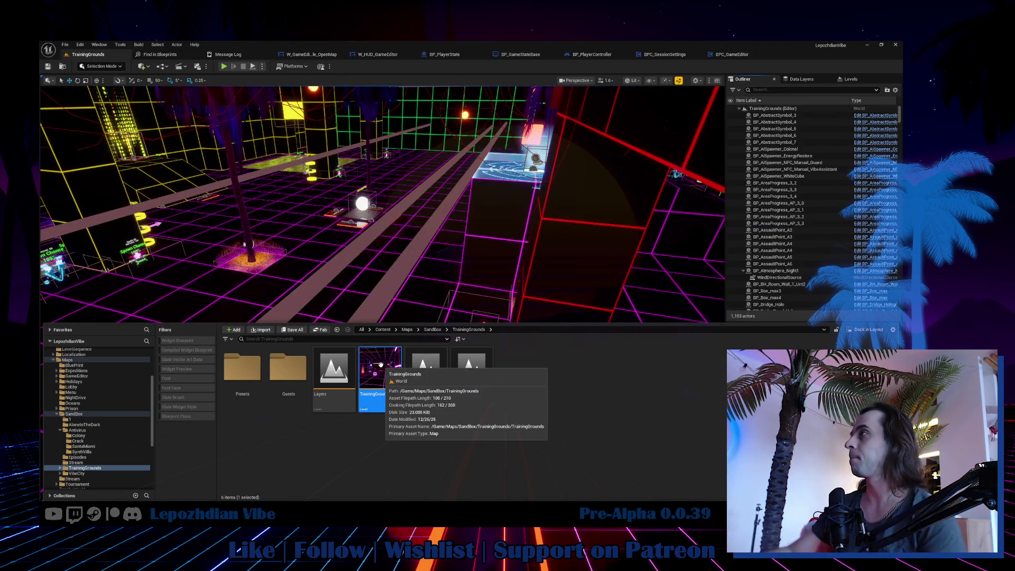
pyautogui.moveTo(556, 301)
pyautogui.mouseDown()
pyautogui.moveTo(669, 316)
pyautogui.moveTo(482, 321)
pyautogui.mouseUp()
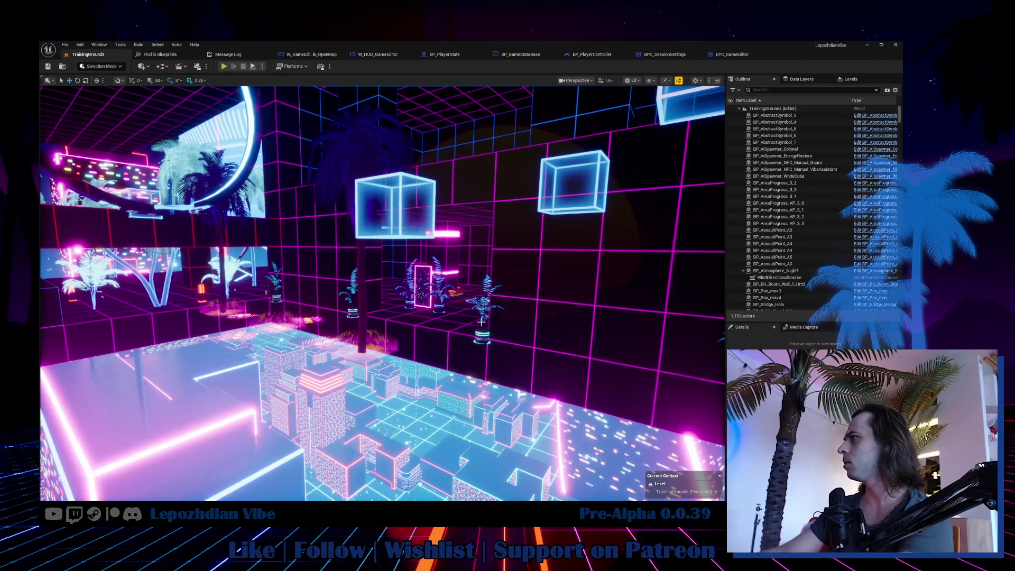
# - Filter the Outliner by 'area' and select all seven AreaProgress actors
pyautogui.click(773, 90)
pyautogui.write('area')
pyautogui.click(788, 116)
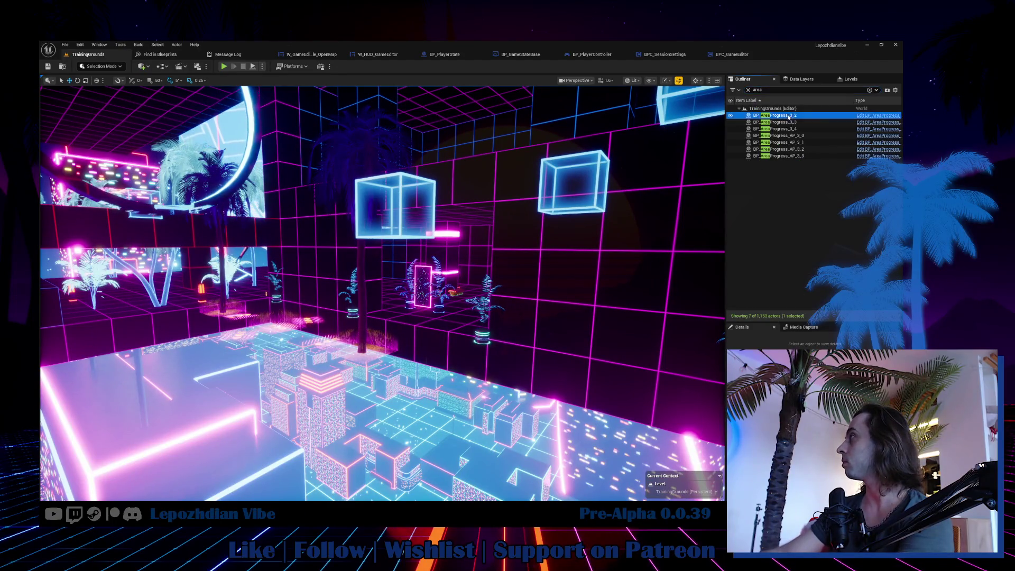
pyautogui.keyDown('shift'); pyautogui.click(800, 156); pyautogui.keyUp('shift')
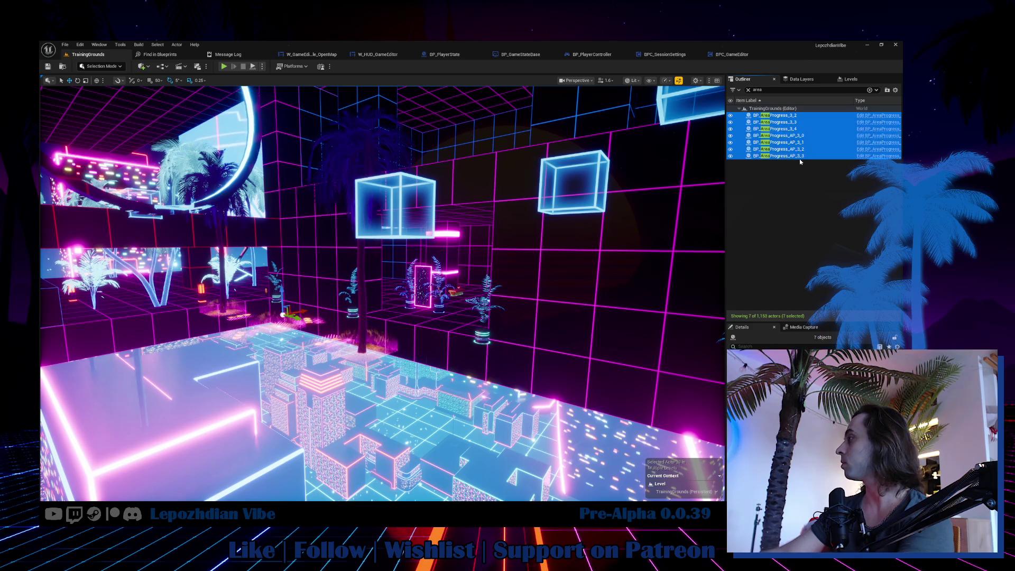
# - Delete the palm planter and show the Levels list of sublevels
pyautogui.moveTo(566, 271)
pyautogui.mouseDown()
pyautogui.moveTo(446, 410)
pyautogui.moveTo(438, 381)
pyautogui.moveTo(360, 380)
pyautogui.mouseUp()
pyautogui.click(437, 414)
pyautogui.press('Delete')
pyautogui.click(848, 79)
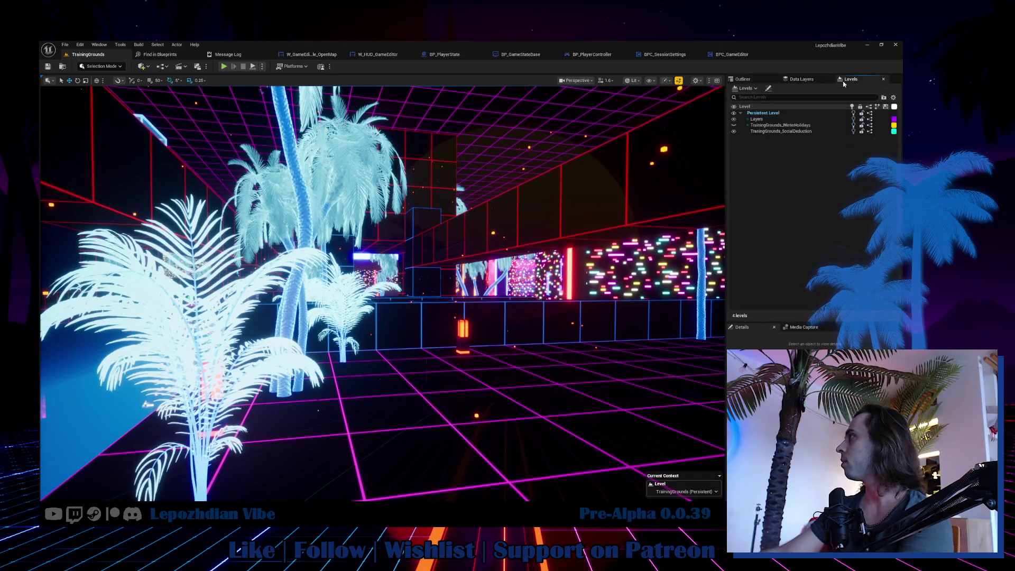
# - Make TrainingGrounds_SocialDeduction the current sublevel and dismiss the save-aborted message
pyautogui.click(734, 132)
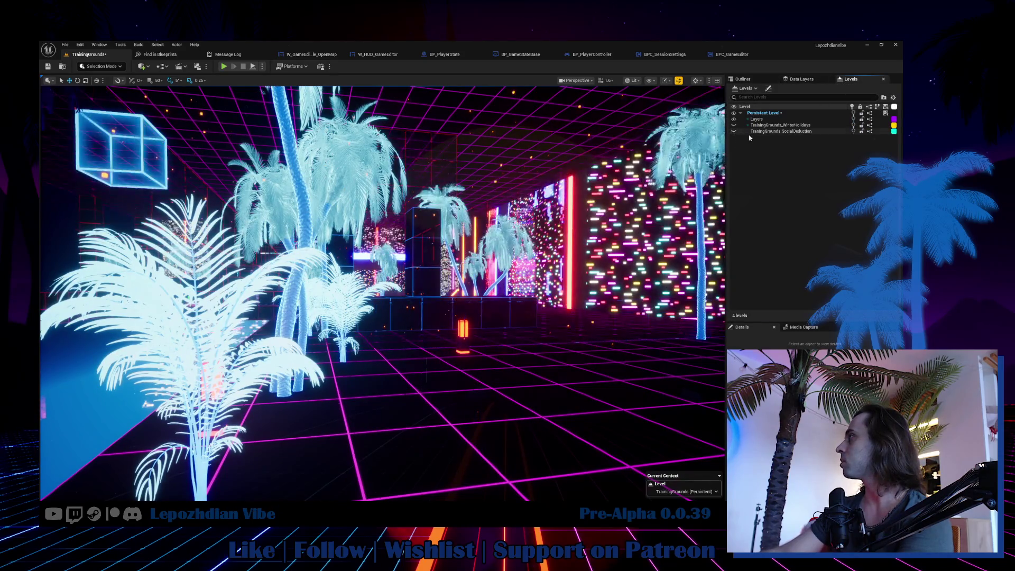
pyautogui.rightClick(778, 131)
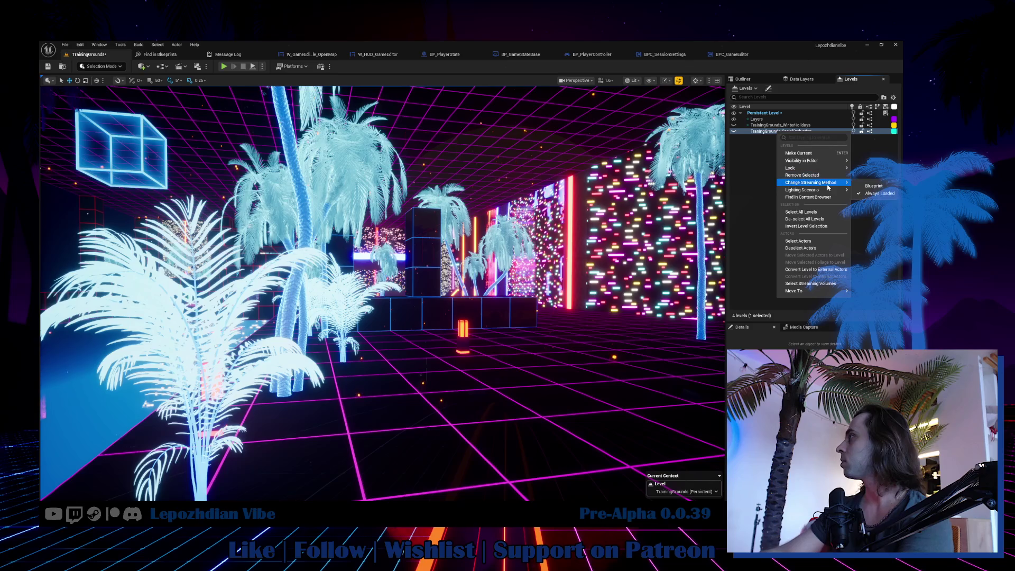
pyautogui.click(881, 188)
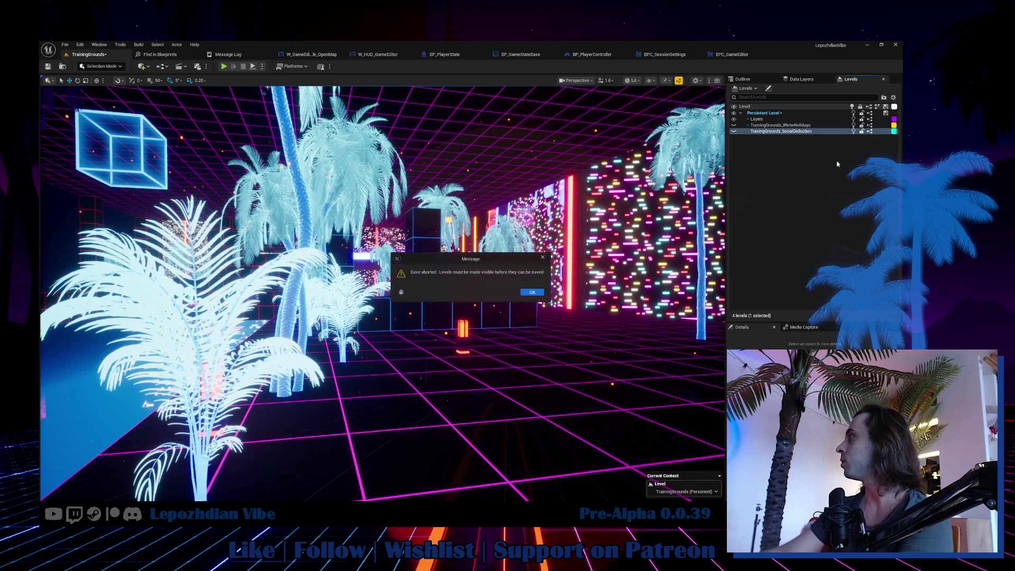
pyautogui.click(541, 294)
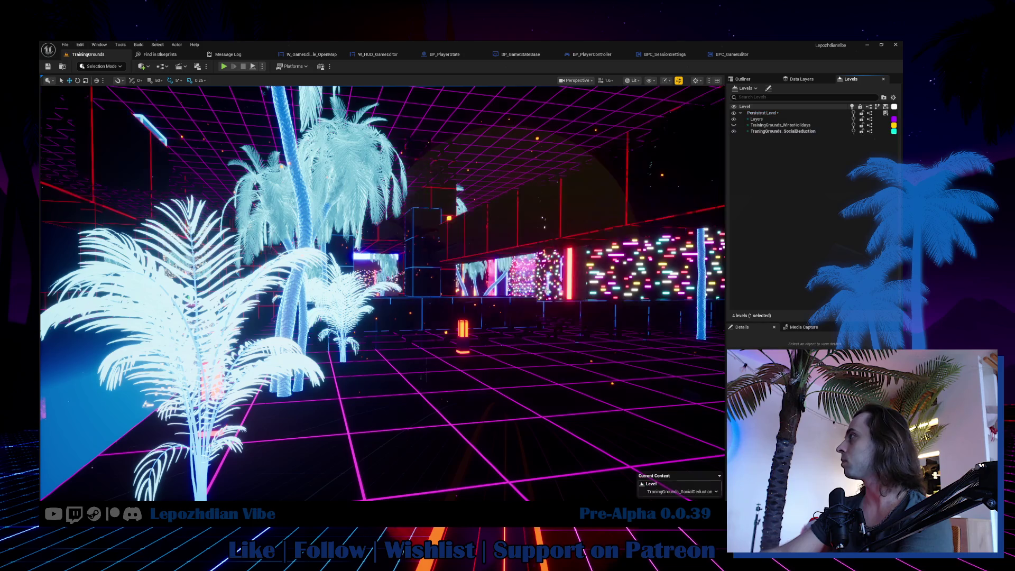
# - Hide the SocialDeduction sublevel, then fly across the grid blocks and select the potted plants
pyautogui.click(734, 131)
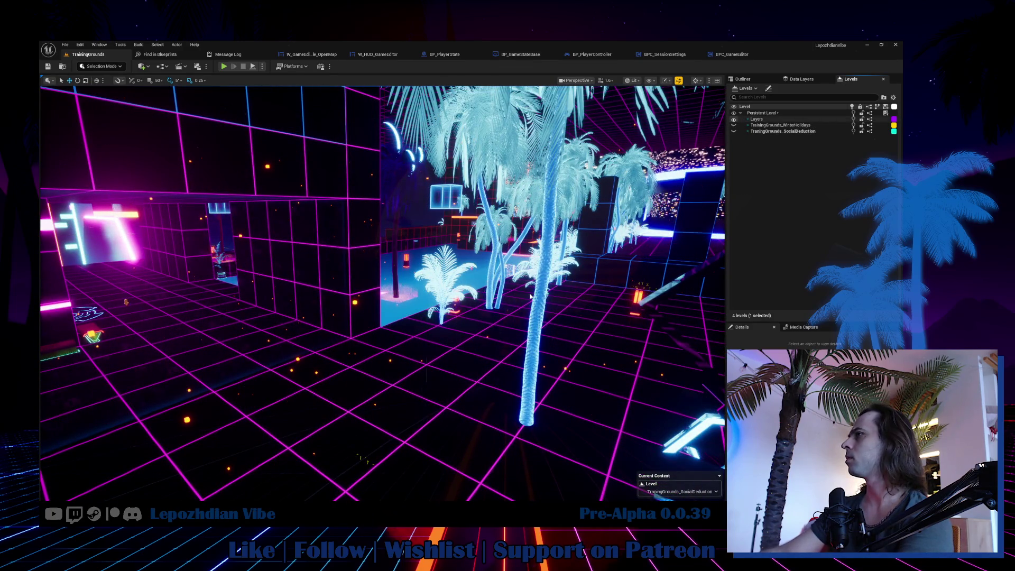
pyautogui.moveTo(508, 309)
pyautogui.mouseDown()
pyautogui.moveTo(434, 312)
pyautogui.moveTo(489, 312)
pyautogui.mouseUp()
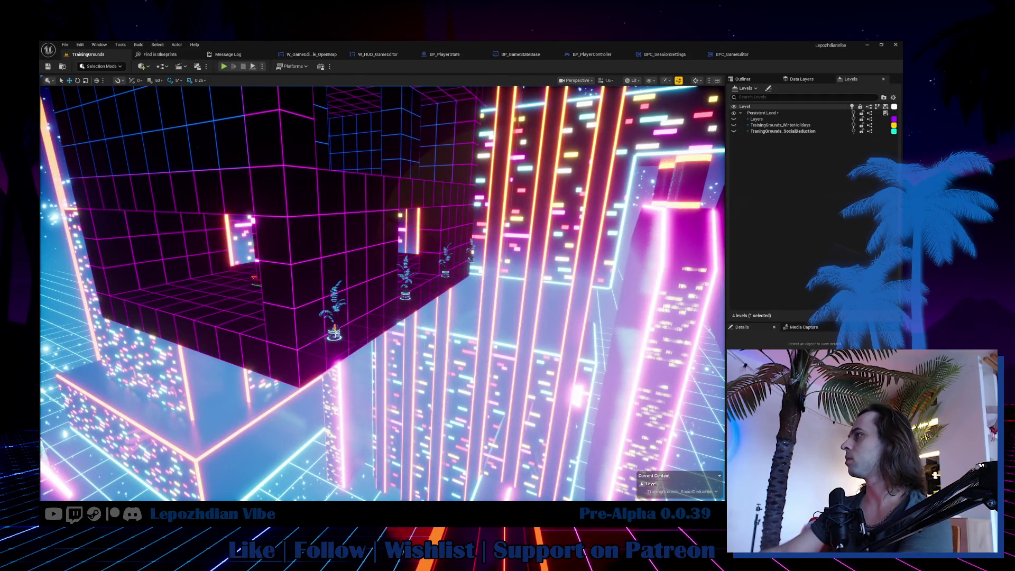
pyautogui.click(335, 331)
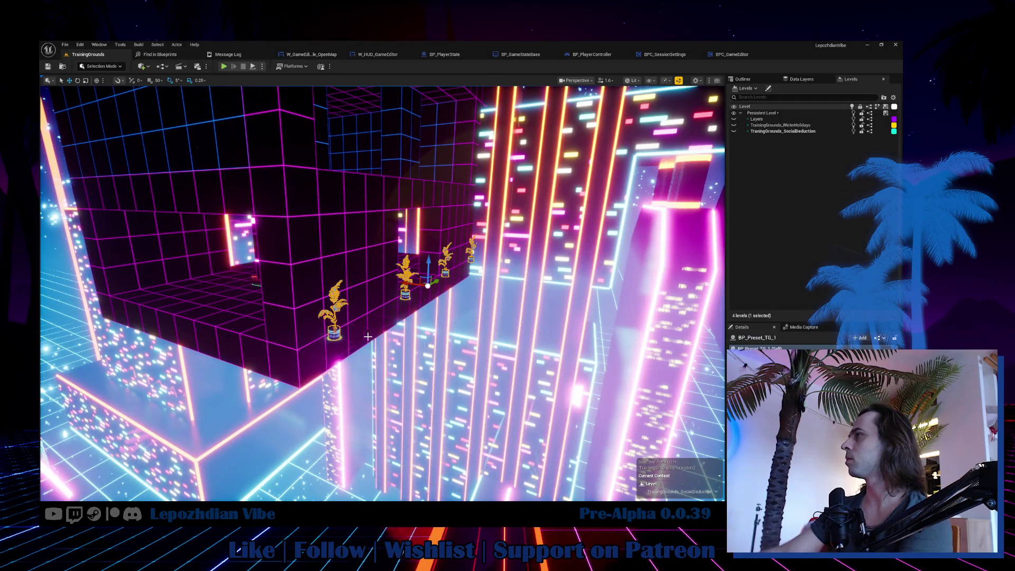
# - Select all four BP_AreaProgress_AP actors in the Outliner and frame them in the viewport
pyautogui.click(743, 78)
pyautogui.click(798, 118)
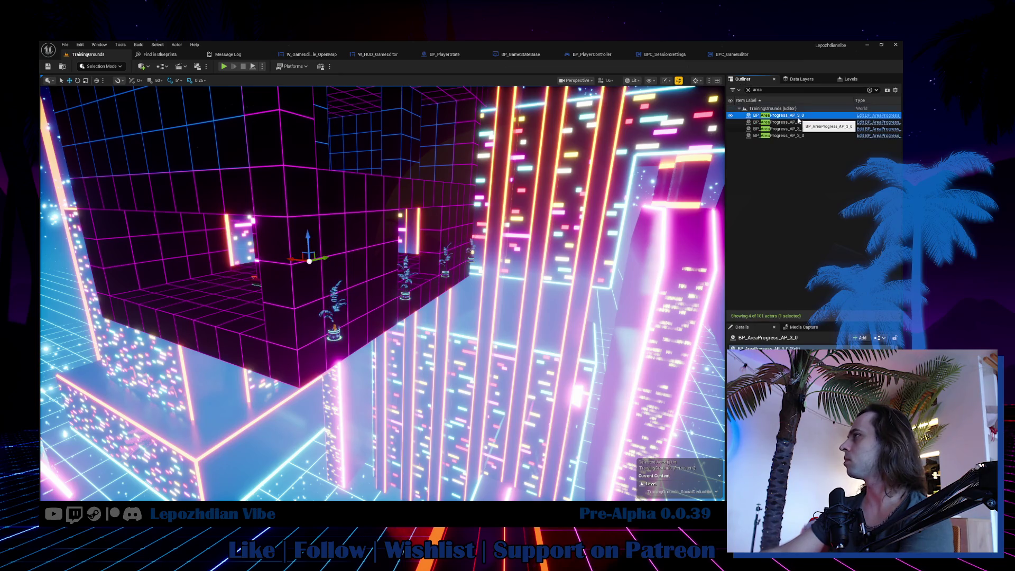
pyautogui.keyDown('shift'); pyautogui.click(797, 136); pyautogui.keyUp('shift')
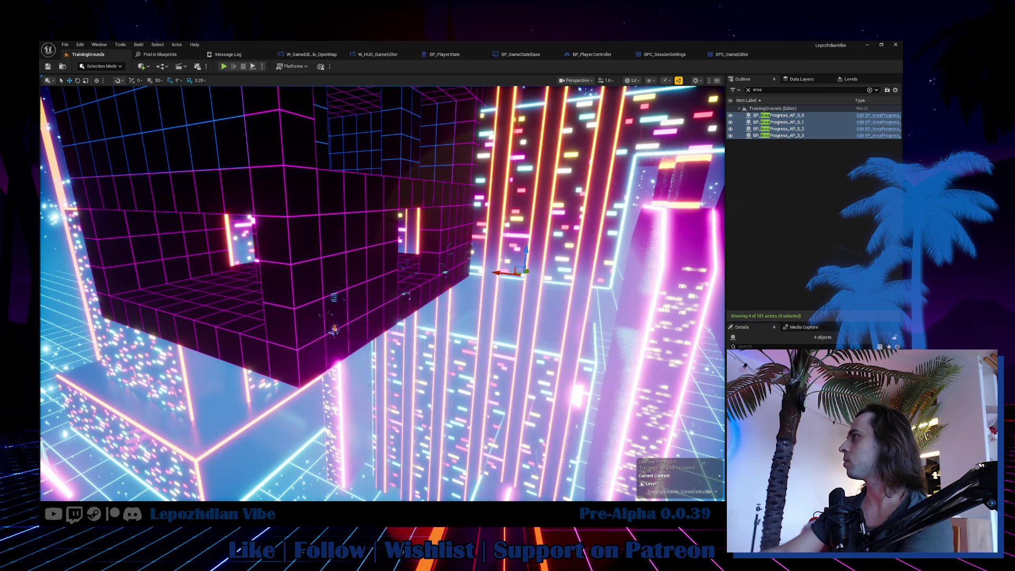
pyautogui.press('f')
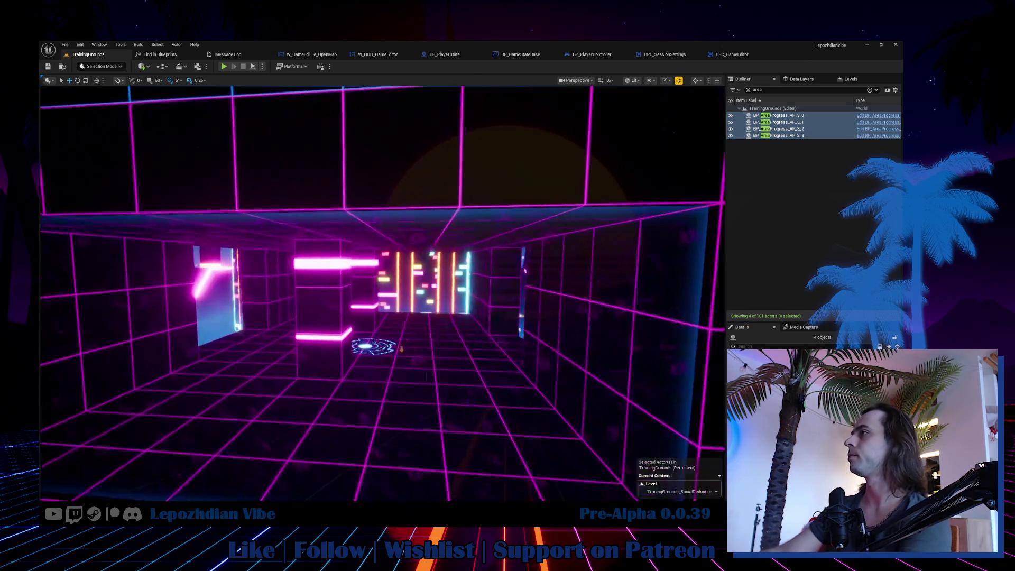
# - Save the changed levels via Choose Files to Save, then fly toward the glowing blue panel
pyautogui.click(64, 45)
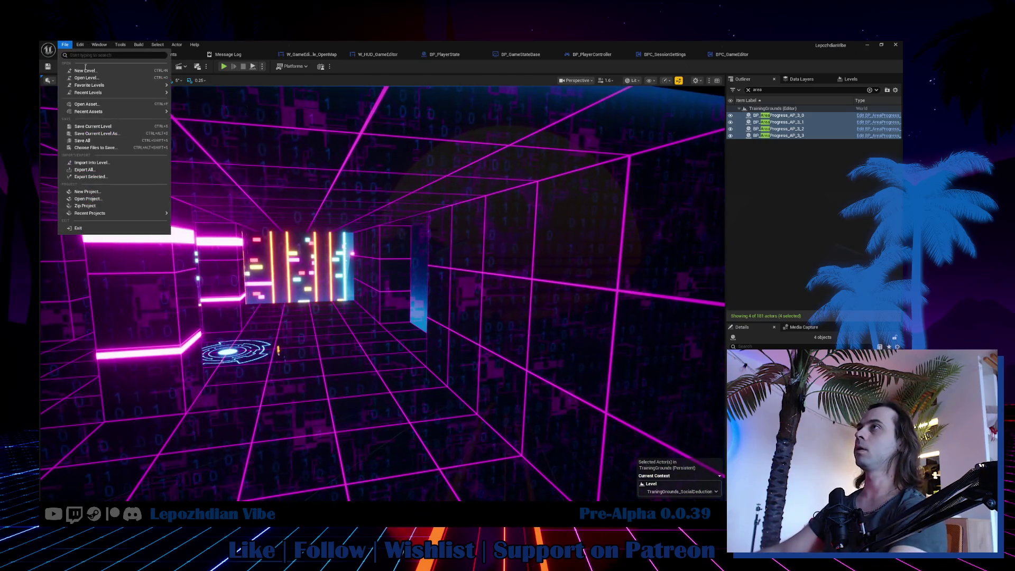
pyautogui.click(104, 146)
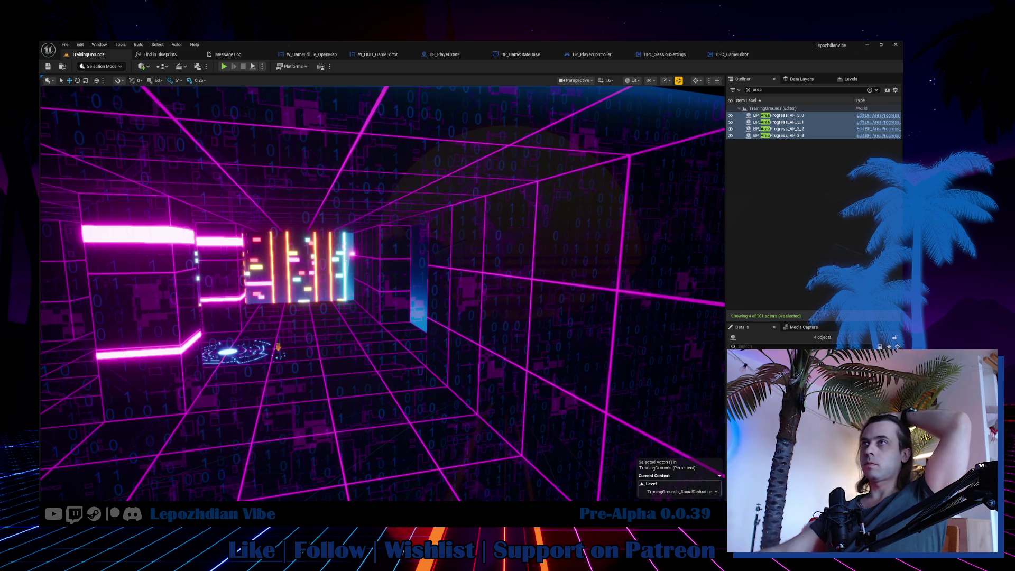
pyautogui.scroll(-3, 382, 293)
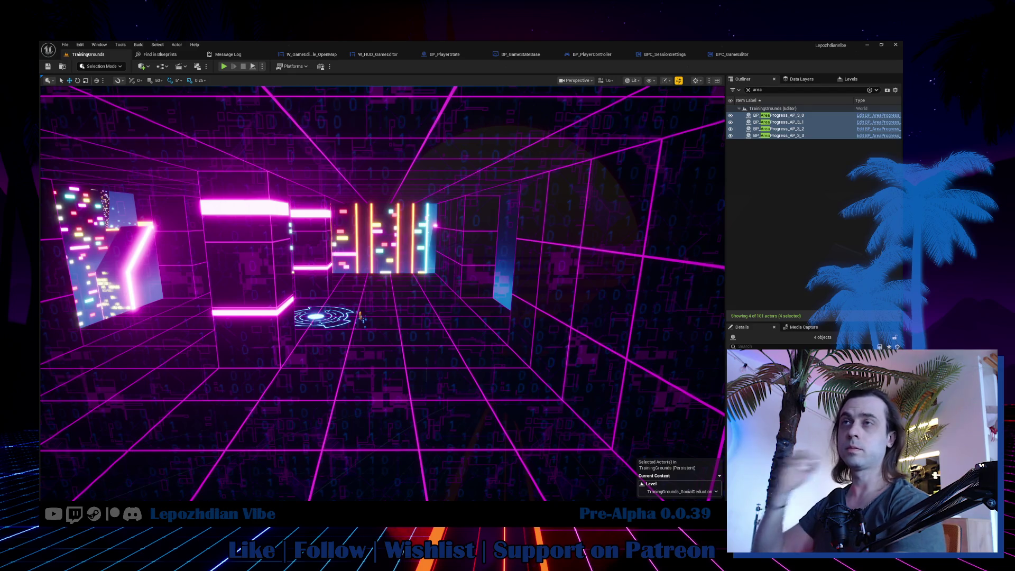
pyautogui.moveTo(114, 422)
pyautogui.mouseDown()
pyautogui.moveTo(249, 409)
pyautogui.moveTo(344, 339)
pyautogui.moveTo(307, 339)
pyautogui.mouseUp()
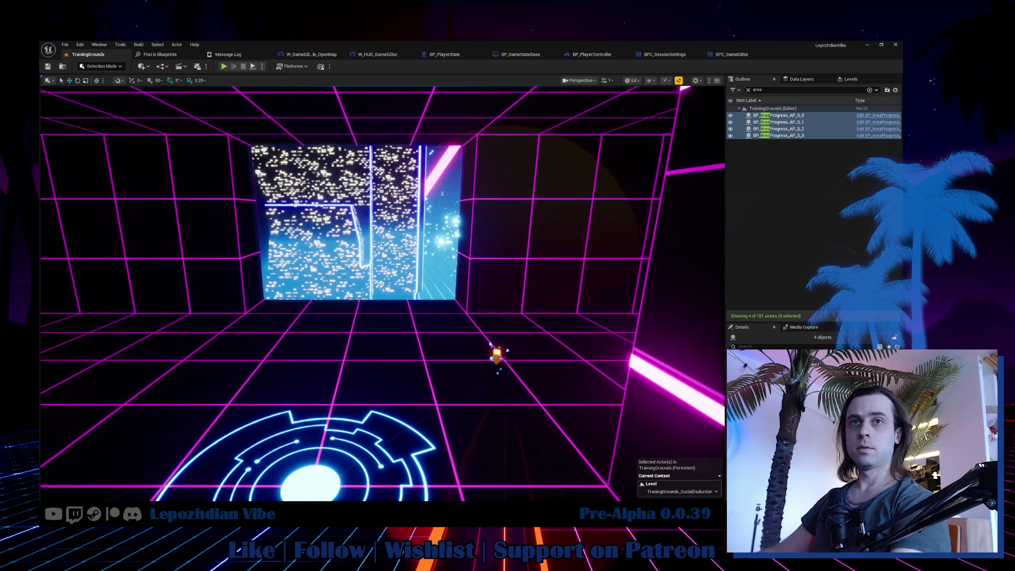